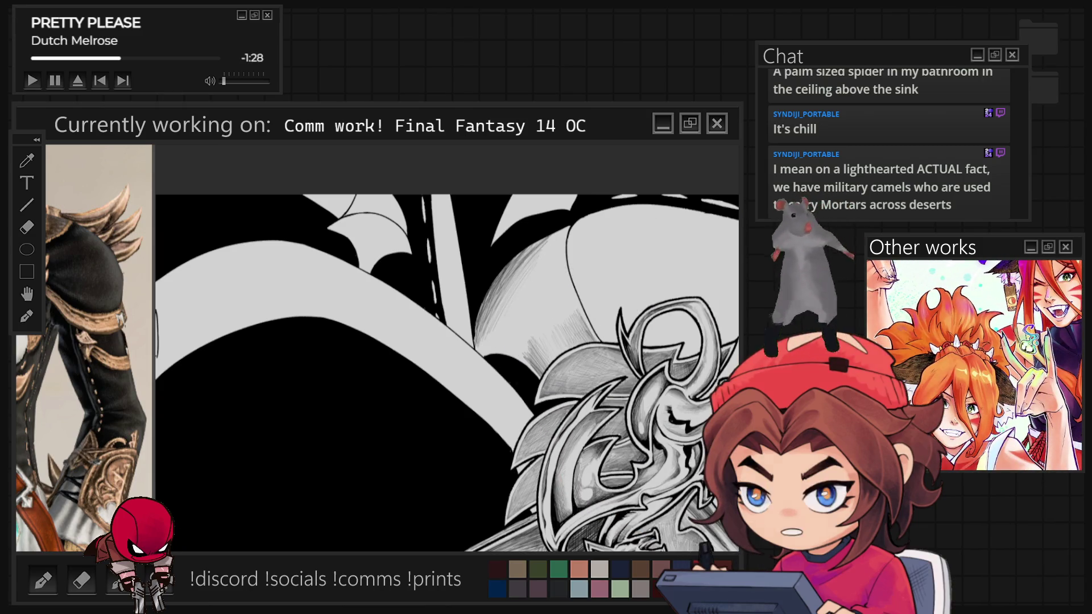
Hatch grey shading into the area beneath the dragon ornament on the pauldron
{"action": "left_click_drag", "start_coordinate": [654, 370], "coordinate": [216, 210]}
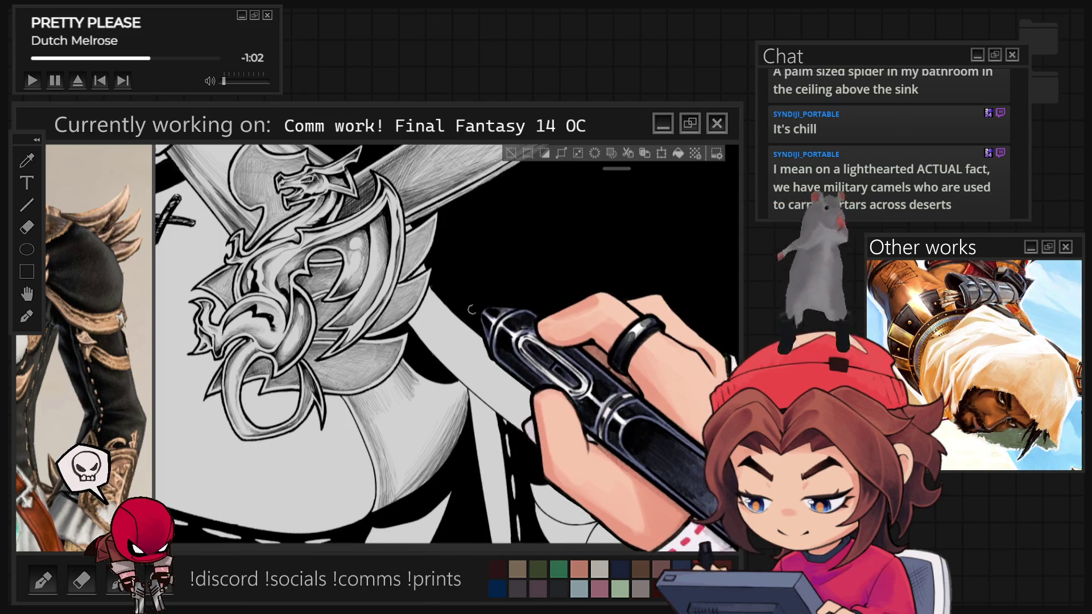
{"action": "key", "text": "ctrl+minus"}
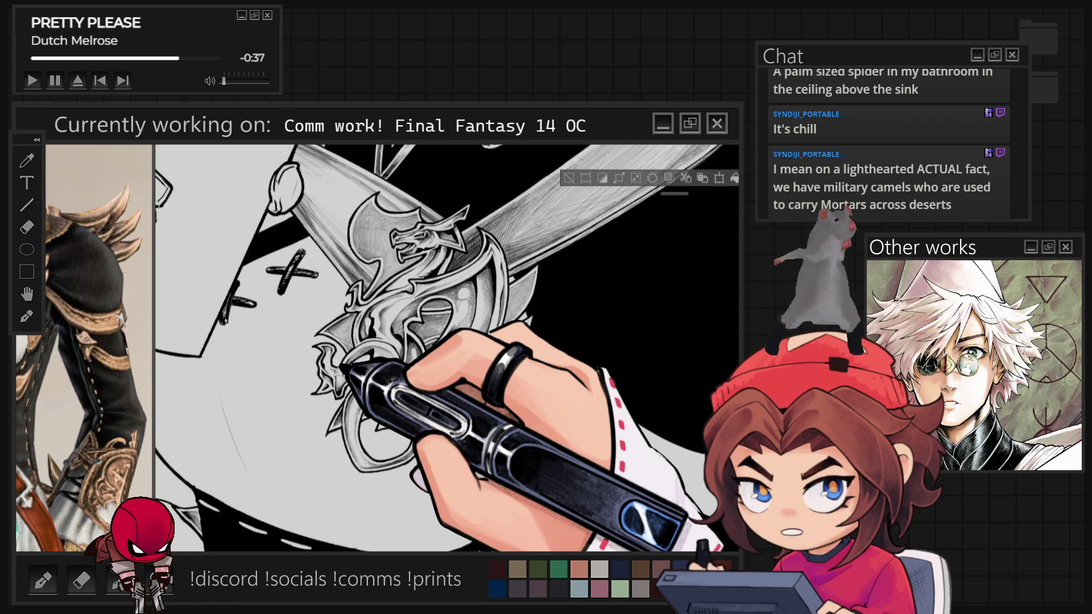
{"action": "scroll", "coordinate": [364, 342], "scroll_direction": "up", "scroll_amount": 5}
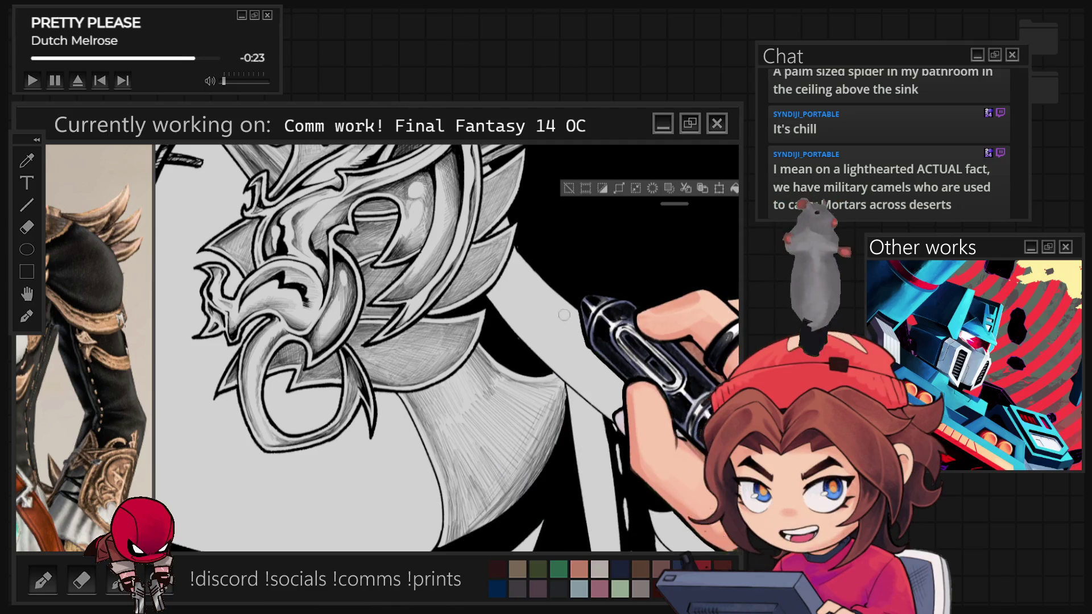
Zoom out to check the whole figure and face, then zoom back in on the dragon emblem
{"action": "key", "text": "ctrl+minus"}
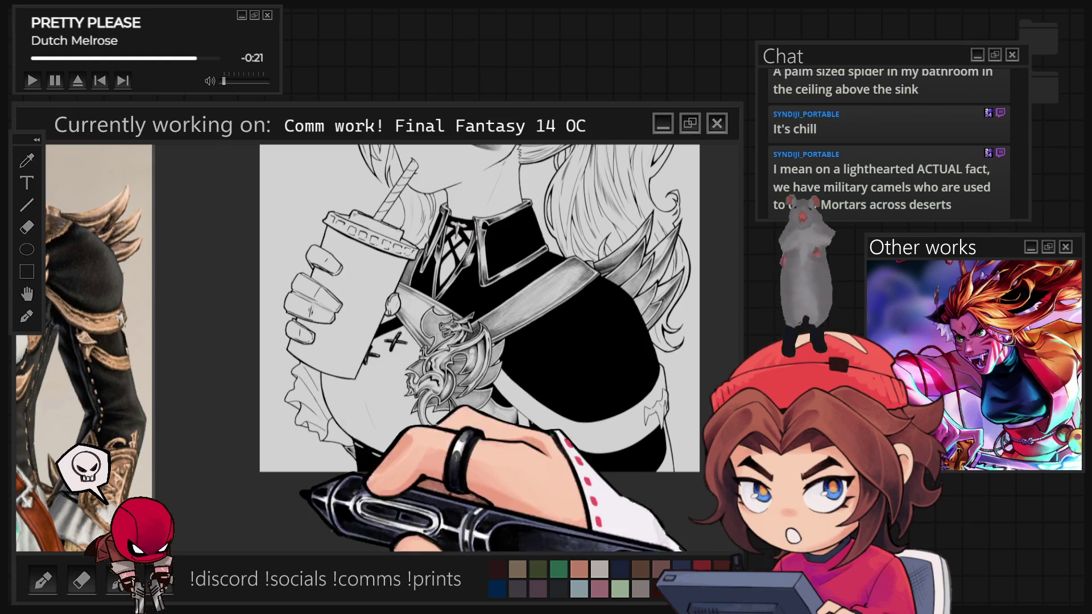
{"action": "key", "text": "ctrl+minus"}
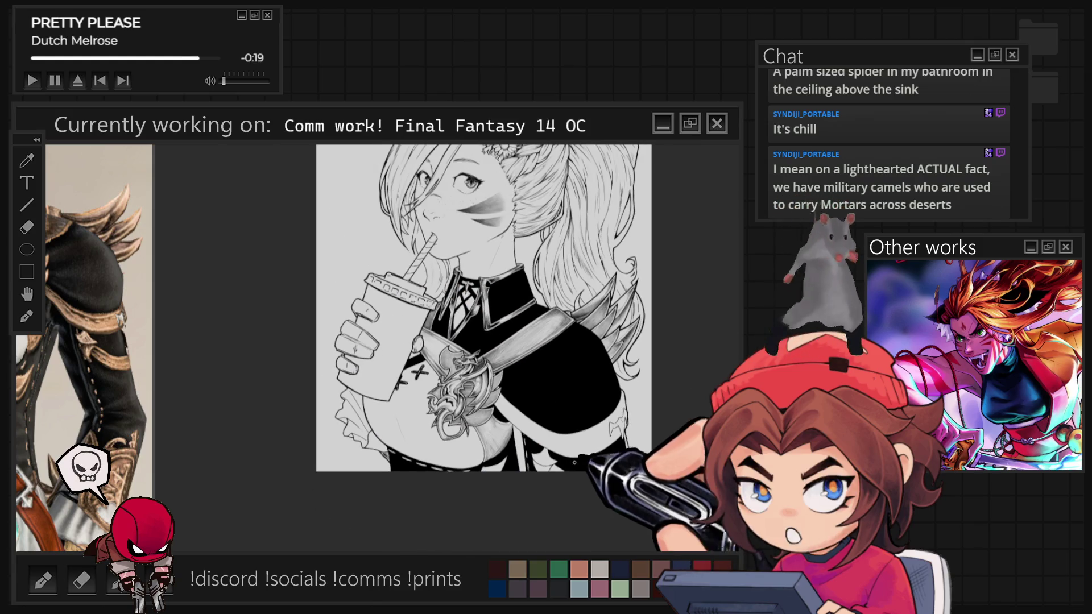
{"action": "key", "text": "ctrl+plus"}
{"action": "key", "text": "ctrl+plus"}
{"action": "key", "text": "ctrl+plus"}
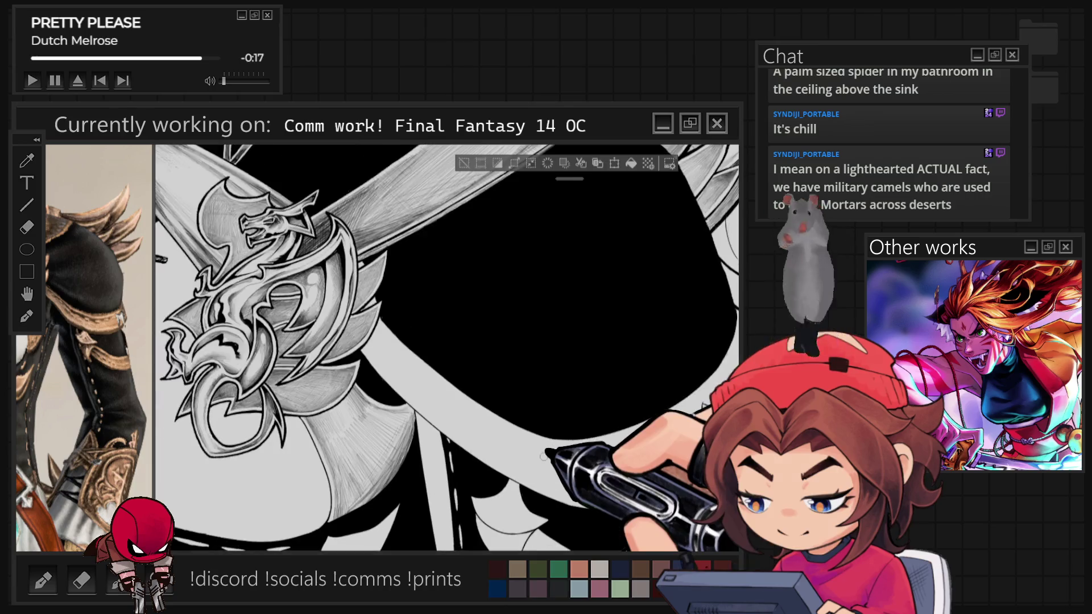
{"action": "key", "text": "ctrl+plus"}
{"action": "key", "text": "ctrl+plus"}
{"action": "key", "text": "ctrl+plus"}
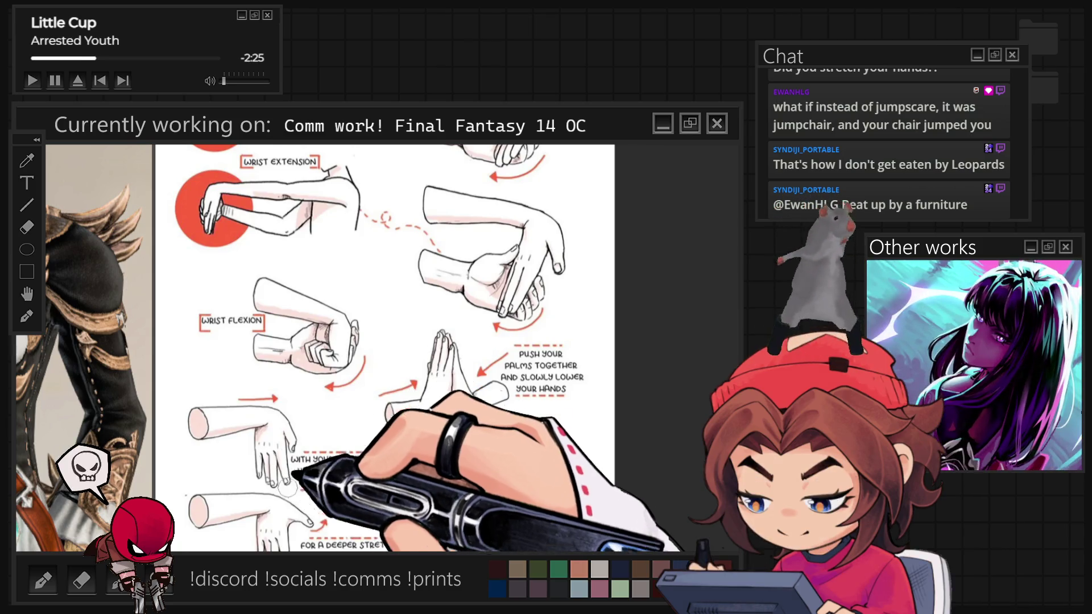
Pan across the wrist-stretch sheet to the wrist-flexion, palms-together and SHAKE IT OUT! drawings
{"action": "scroll", "coordinate": [248, 239], "scroll_direction": "down", "scroll_amount": 2}
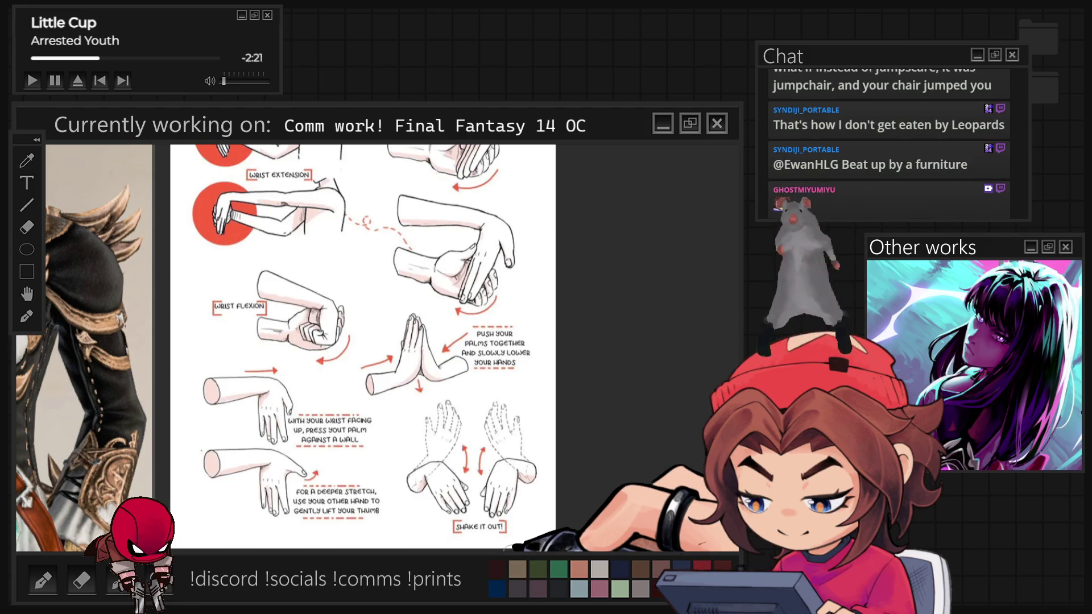
{"action": "scroll", "coordinate": [479, 476], "scroll_direction": "up", "scroll_amount": 2}
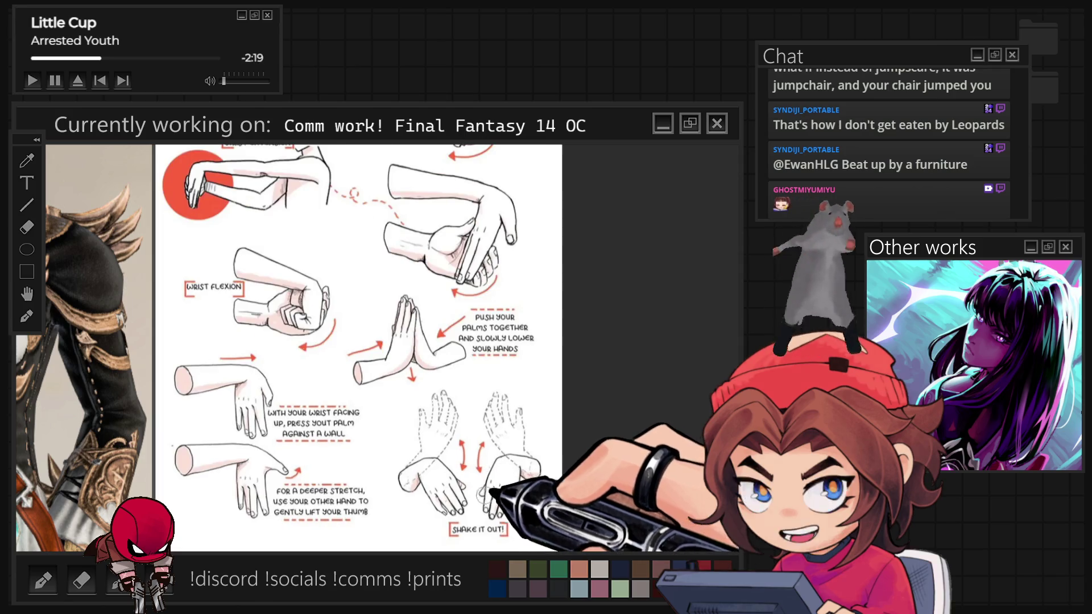
{"action": "scroll", "coordinate": [366, 276], "scroll_direction": "up", "scroll_amount": 3}
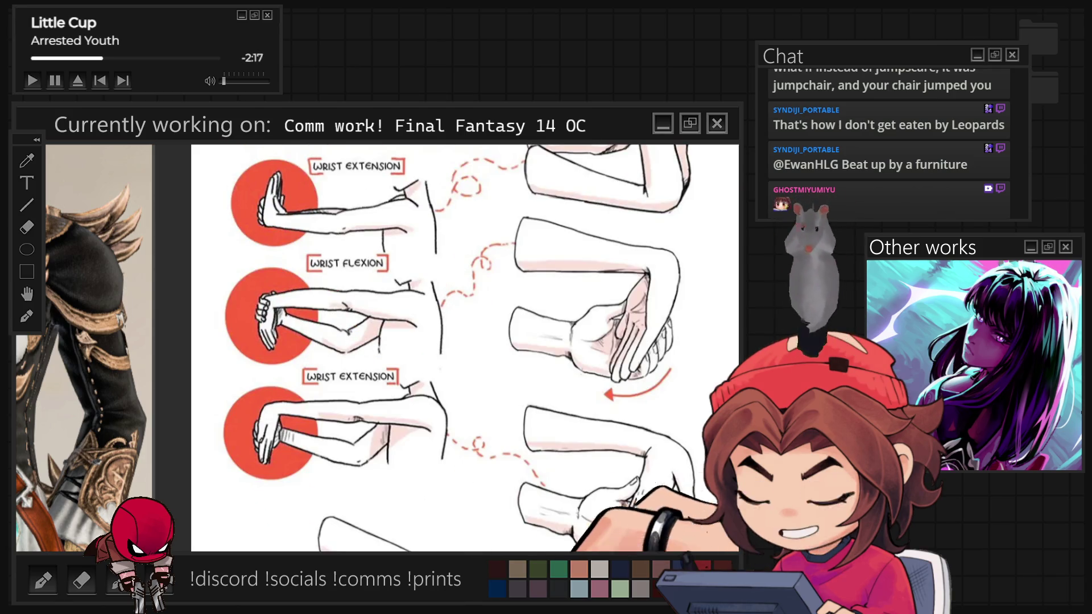
{"action": "left_click_drag", "start_coordinate": [283, 314], "coordinate": [146, 370]}
{"action": "scroll", "coordinate": [467, 400], "scroll_direction": "up", "scroll_amount": 3}
{"action": "left_click_drag", "start_coordinate": [467, 400], "coordinate": [556, 244]}
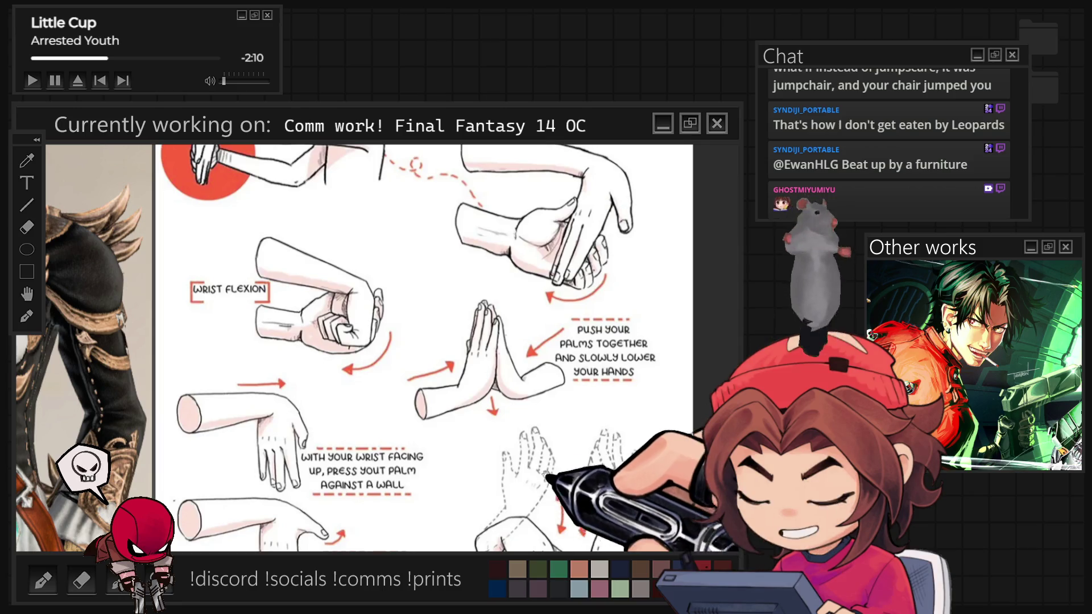
{"action": "left_click_drag", "start_coordinate": [548, 477], "coordinate": [563, 375]}
{"action": "mouse_move", "coordinate": [658, 397]}
{"action": "left_mouse_down"}
{"action": "mouse_move", "coordinate": [590, 354]}
{"action": "mouse_move", "coordinate": [584, 368]}
{"action": "left_mouse_up"}
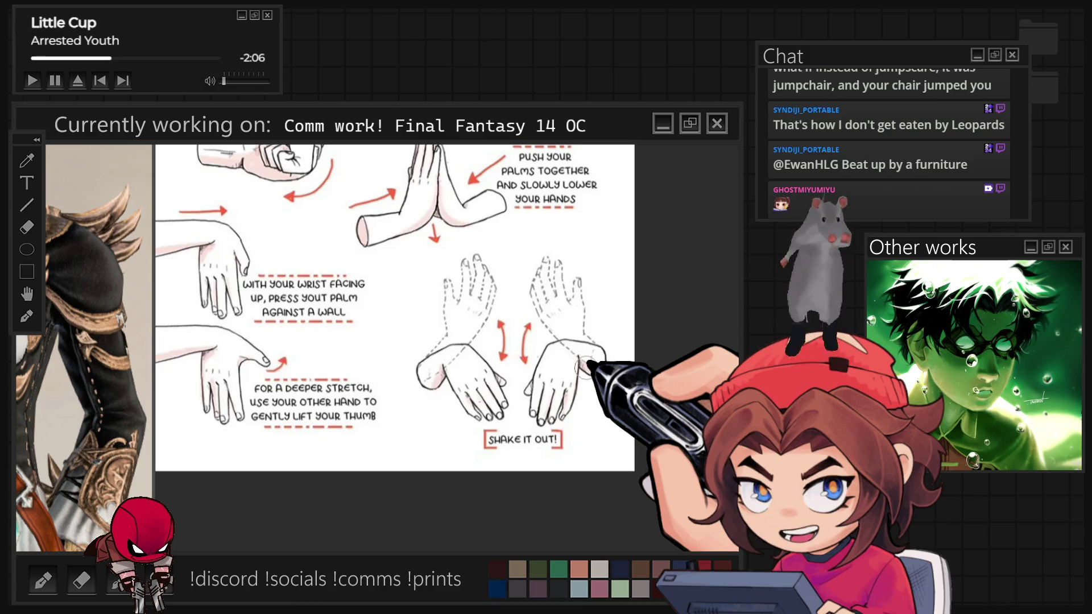
Zoom in and out to finish the review, returning to the dragon pauldron artwork
{"action": "scroll", "coordinate": [569, 427], "scroll_direction": "down", "scroll_amount": 5}
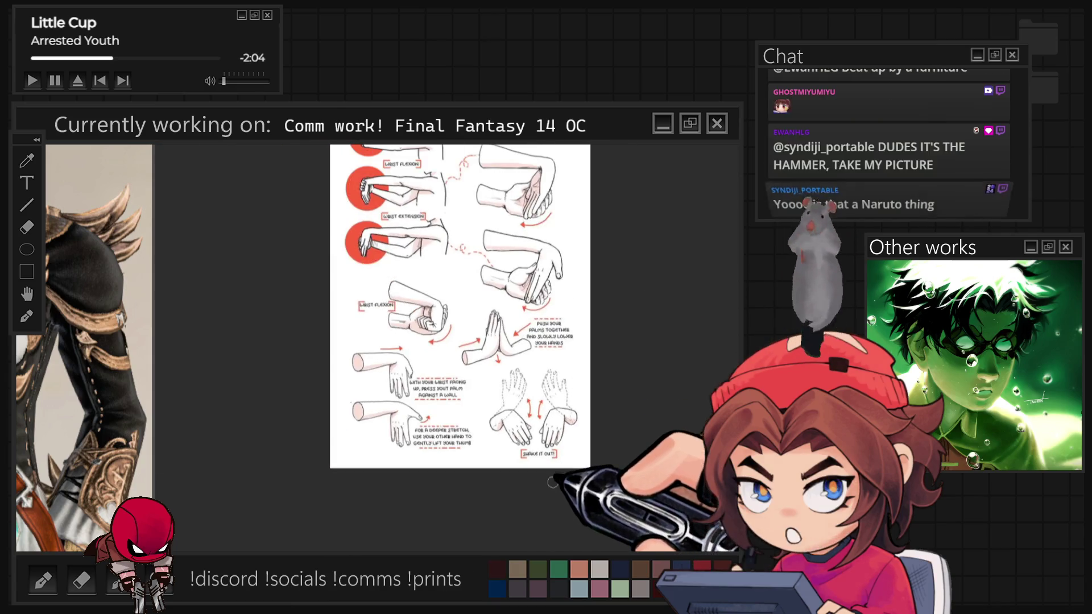
{"action": "scroll", "coordinate": [545, 279], "scroll_direction": "up", "scroll_amount": 1}
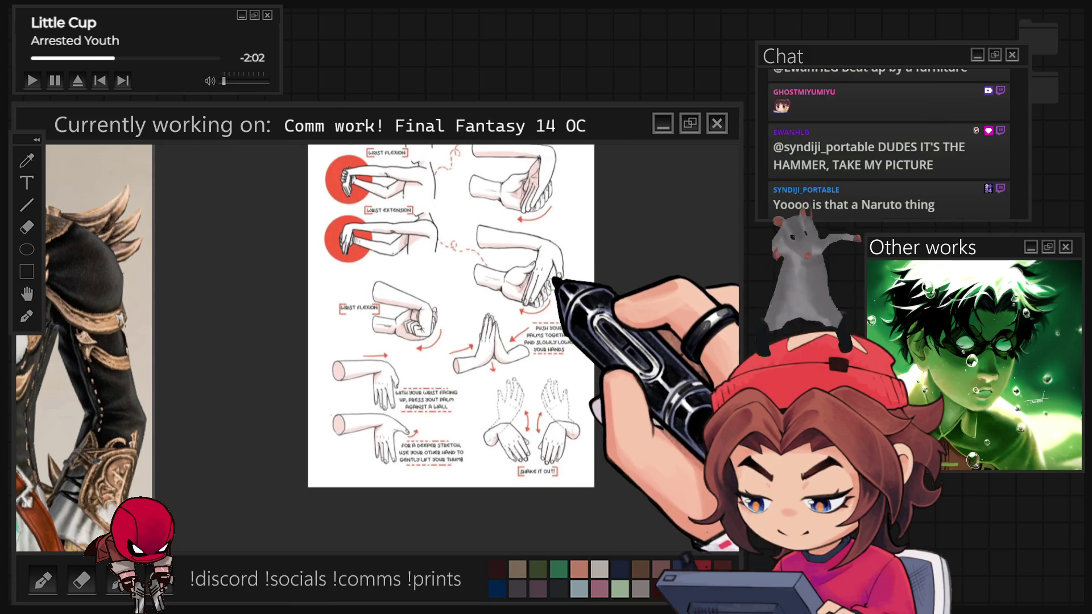
{"action": "scroll", "coordinate": [555, 311], "scroll_direction": "up", "scroll_amount": 2}
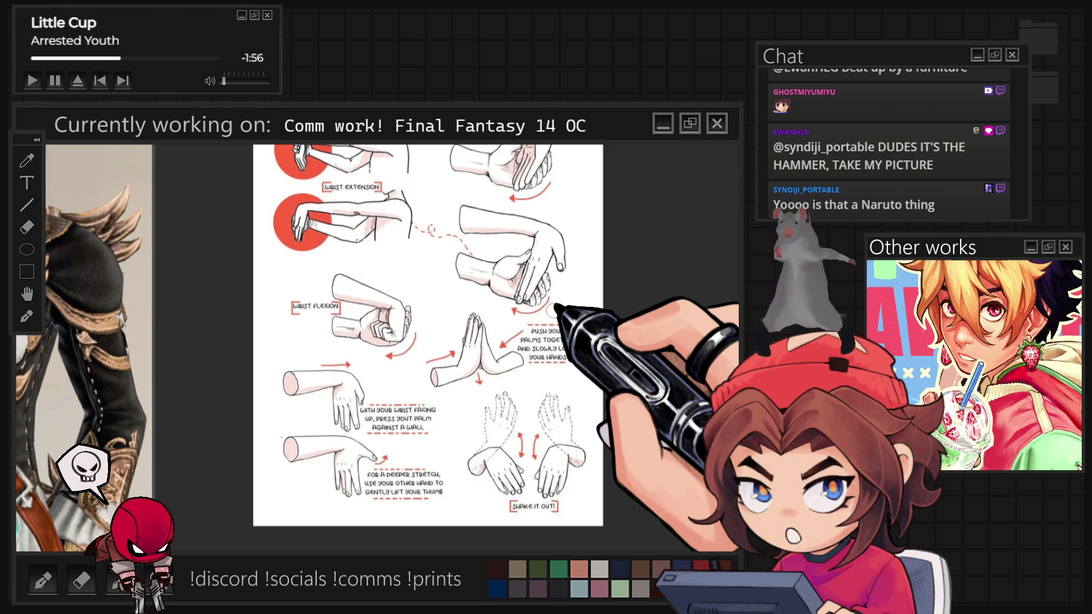
{"action": "scroll", "coordinate": [553, 309], "scroll_direction": "down", "scroll_amount": 2}
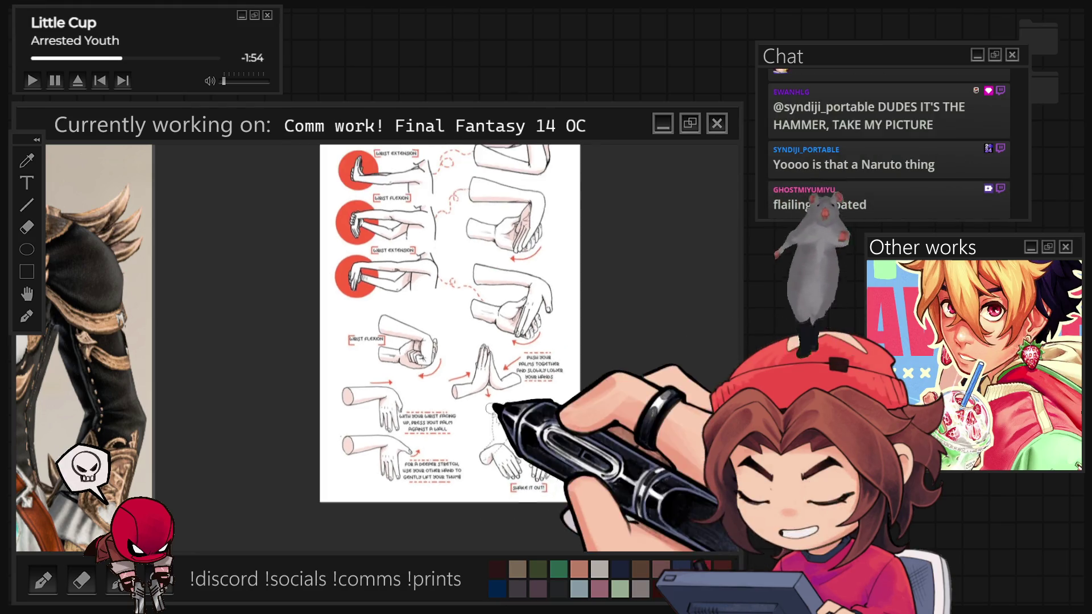
{"action": "scroll", "coordinate": [502, 394], "scroll_direction": "up", "scroll_amount": 3}
{"action": "scroll", "coordinate": [501, 393], "scroll_direction": "down", "scroll_amount": 1}
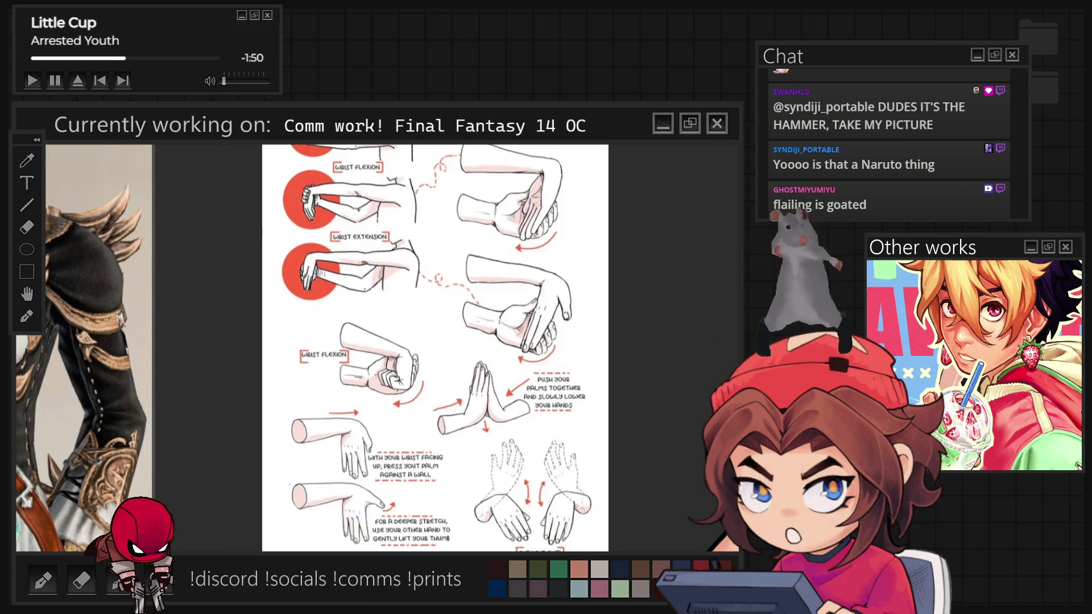
{"action": "scroll", "coordinate": [604, 546], "scroll_direction": "up", "scroll_amount": 3}
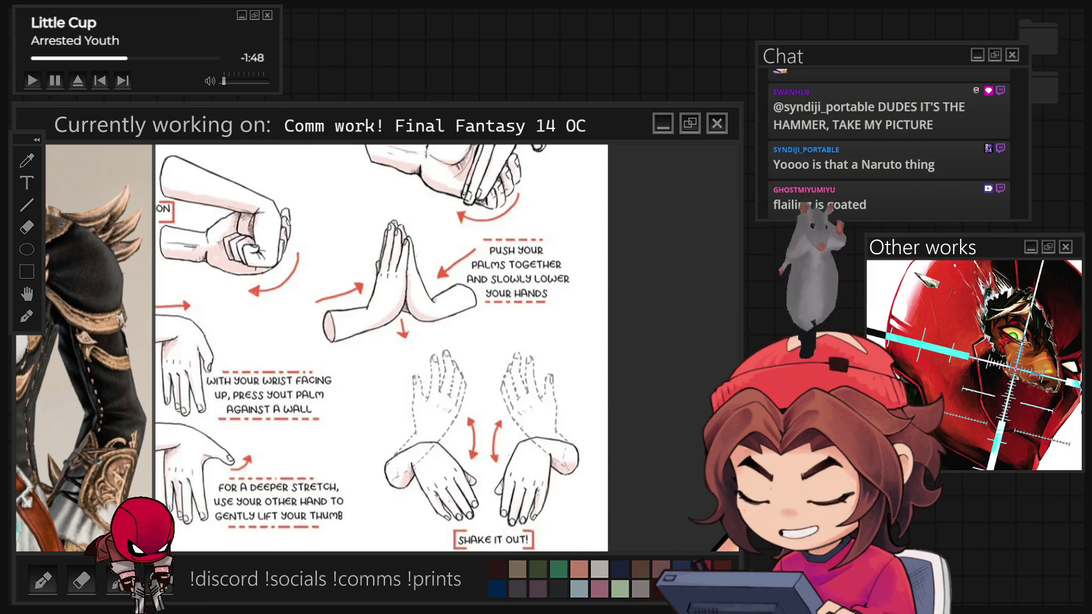
{"action": "scroll", "coordinate": [629, 516], "scroll_direction": "down", "scroll_amount": 4}
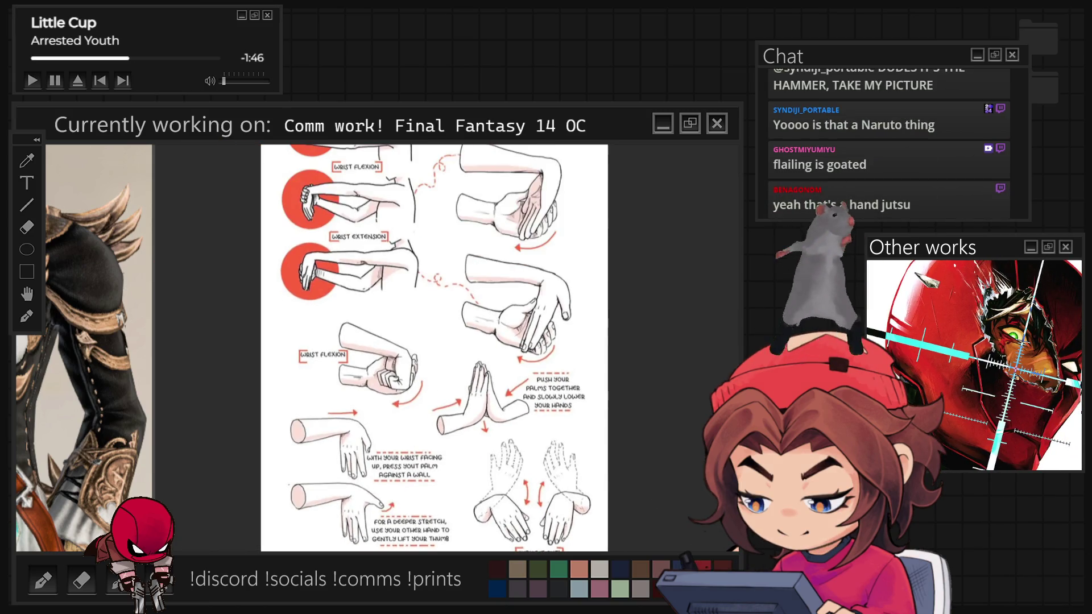
{"action": "scroll", "coordinate": [609, 372], "scroll_direction": "down", "scroll_amount": 2}
{"action": "scroll", "coordinate": [608, 373], "scroll_direction": "up", "scroll_amount": 1}
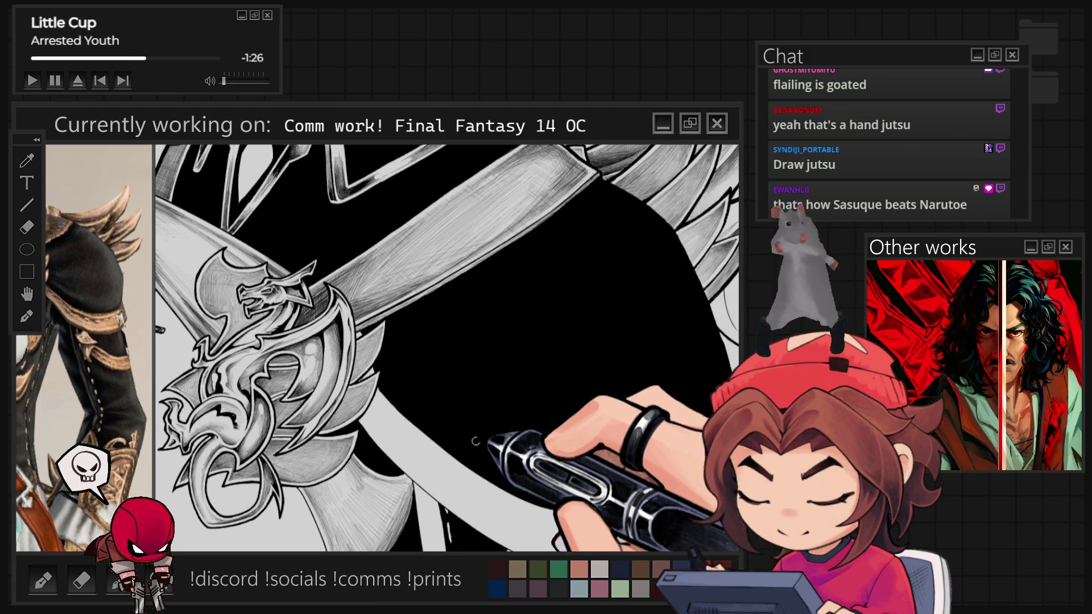
Hatch fine grey strokes below the pauldron spikes across the dragon emblem's lower curls
{"action": "scroll", "coordinate": [476, 442], "scroll_direction": "down", "scroll_amount": 3}
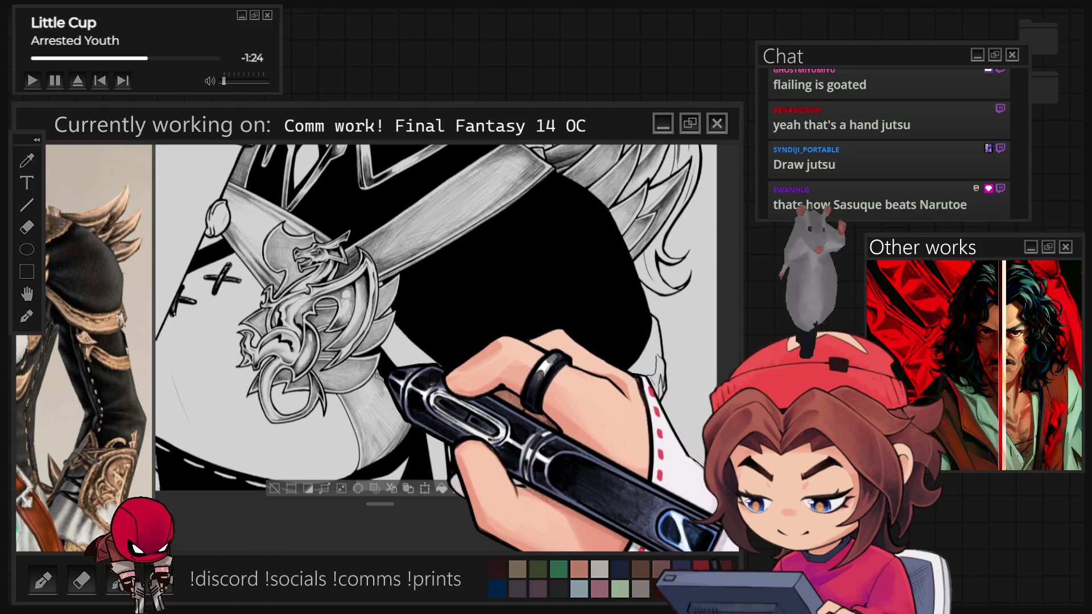
{"action": "scroll", "coordinate": [447, 326], "scroll_direction": "up", "scroll_amount": 1}
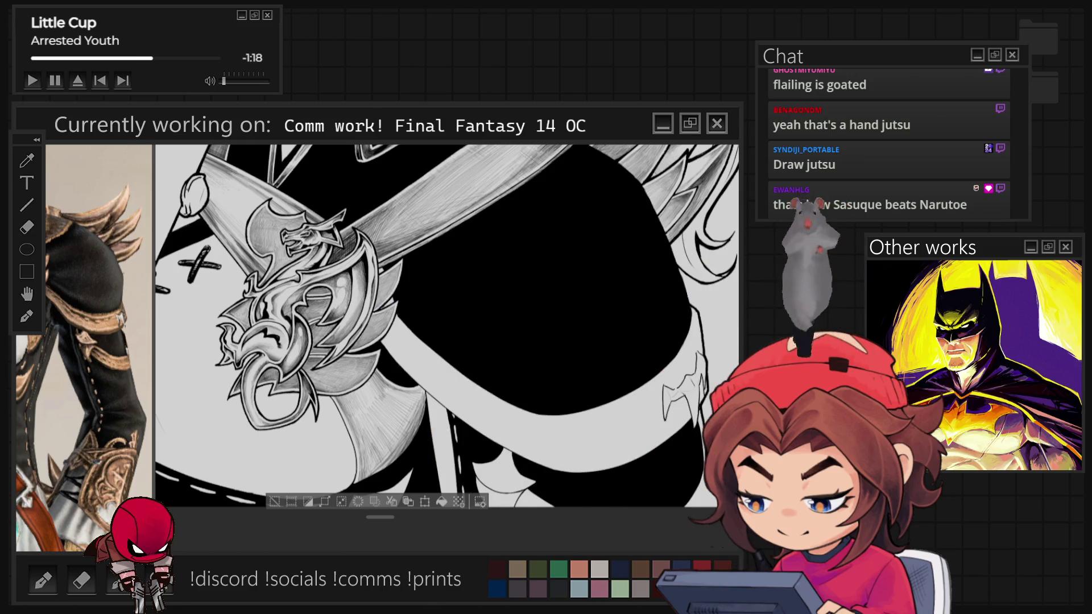
{"action": "scroll", "coordinate": [350, 296], "scroll_direction": "up", "scroll_amount": 2}
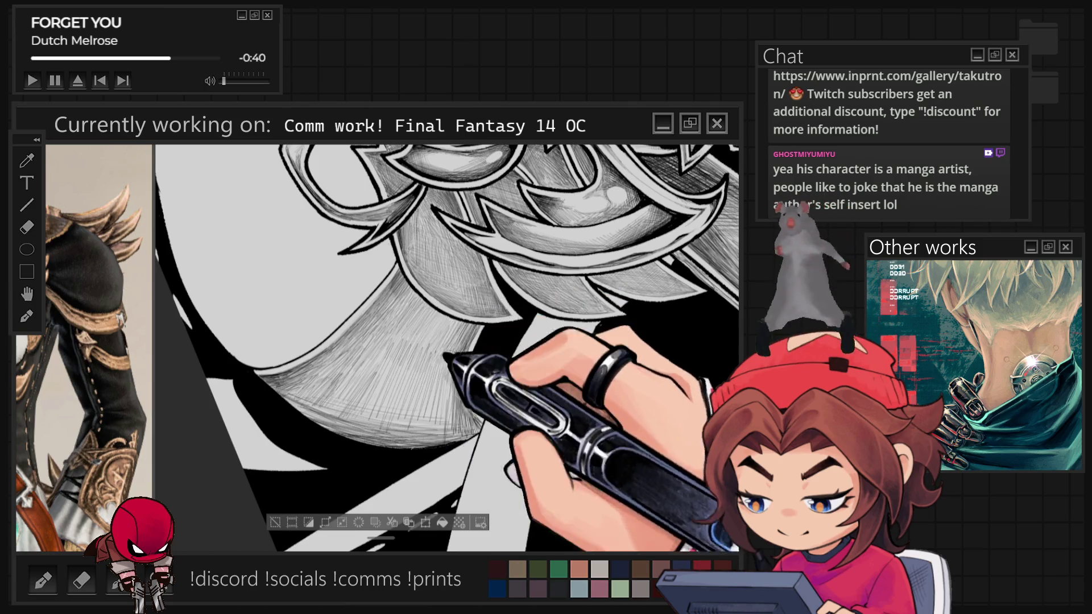
Rotate the canvas and hatch the broad pale plate beside the white band
{"action": "scroll", "coordinate": [447, 348], "scroll_direction": "down", "scroll_amount": 3}
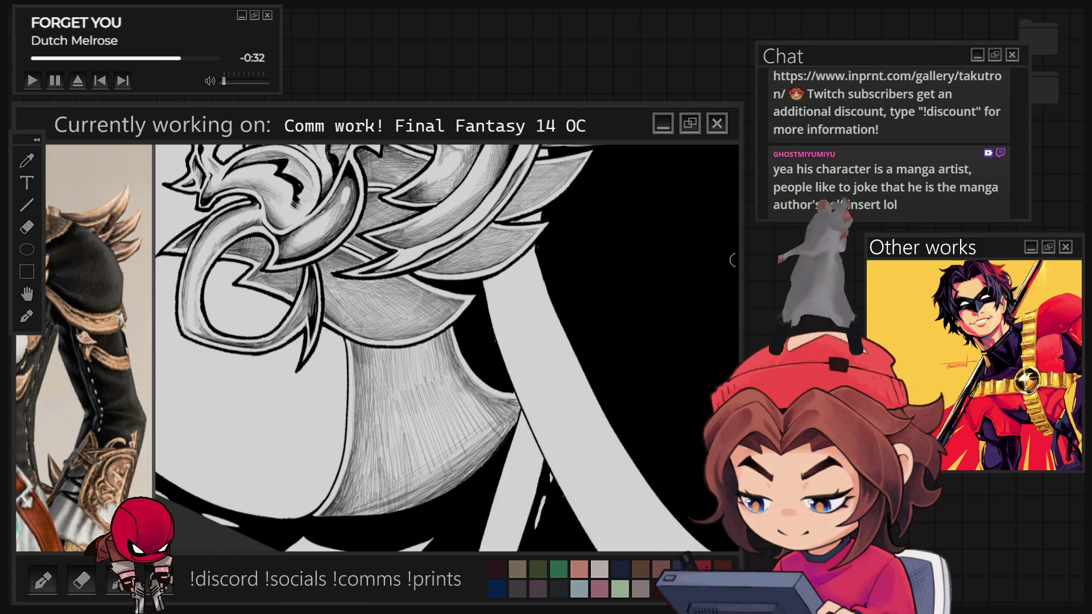
{"action": "left_click_drag", "start_coordinate": [443, 347], "coordinate": [399, 387]}
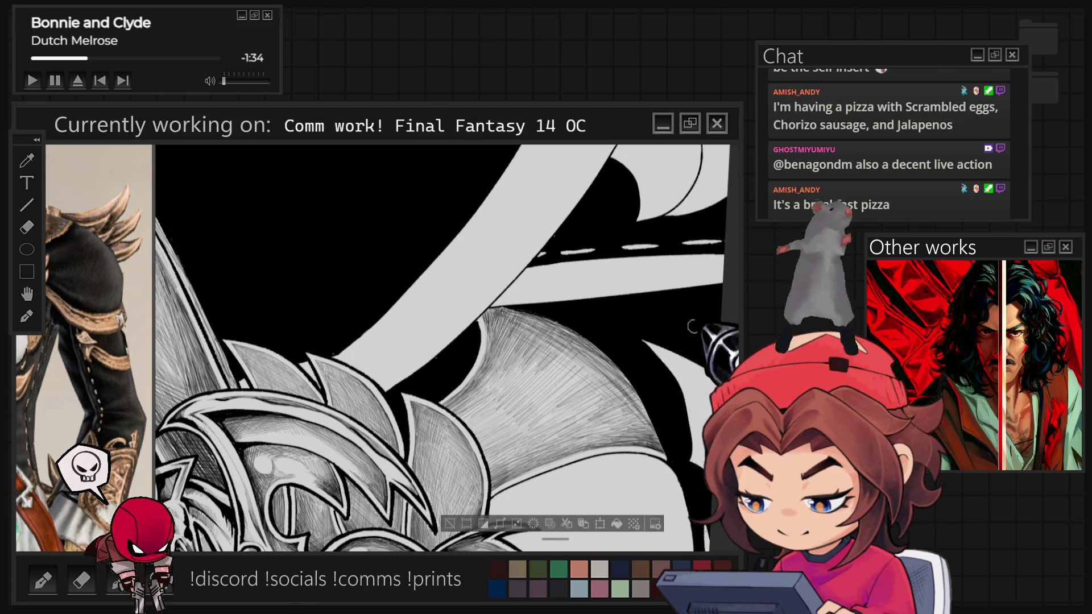
Turn the white band near-vertical and hatch grey shading over the ornament's curled lobes
{"action": "left_click_drag", "start_coordinate": [691, 326], "coordinate": [580, 261]}
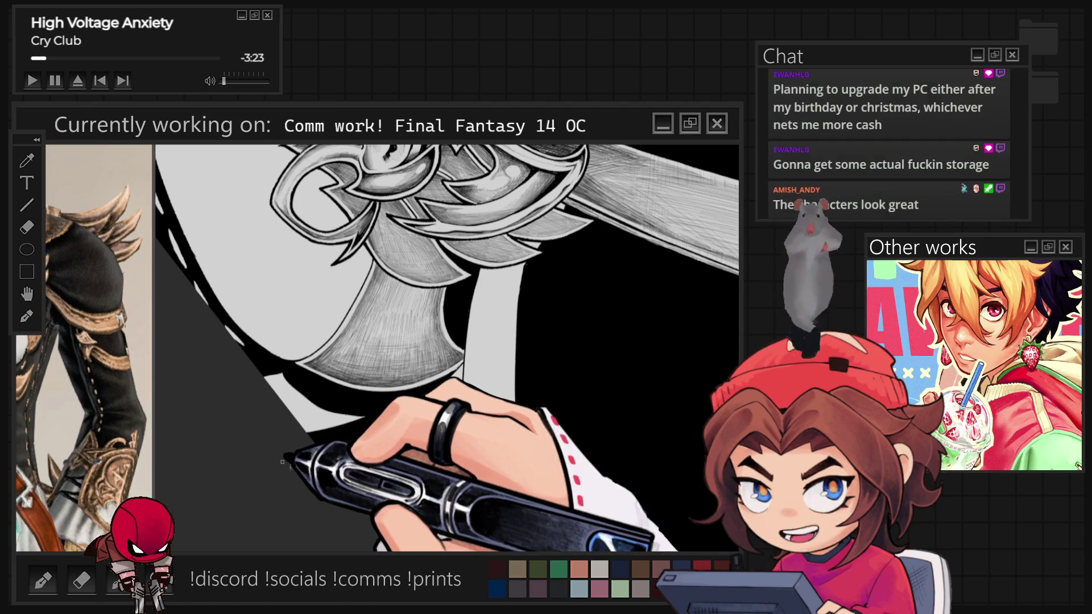
{"action": "scroll", "coordinate": [447, 348], "scroll_direction": "up", "scroll_amount": 5}
{"action": "scroll", "coordinate": [447, 348], "scroll_direction": "up", "scroll_amount": 3}
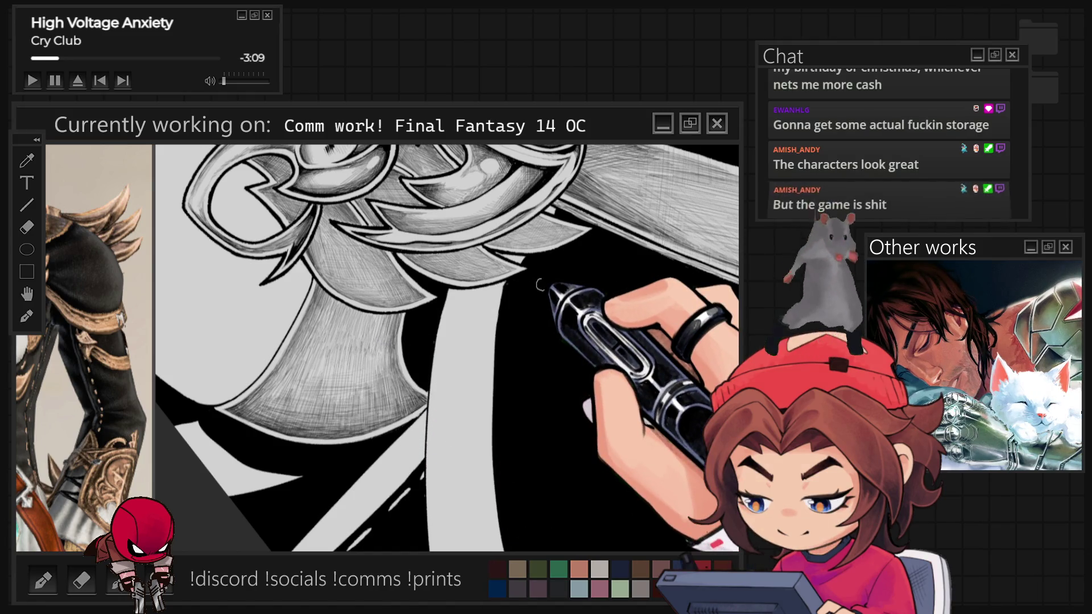
{"action": "scroll", "coordinate": [540, 285], "scroll_direction": "down", "scroll_amount": 3}
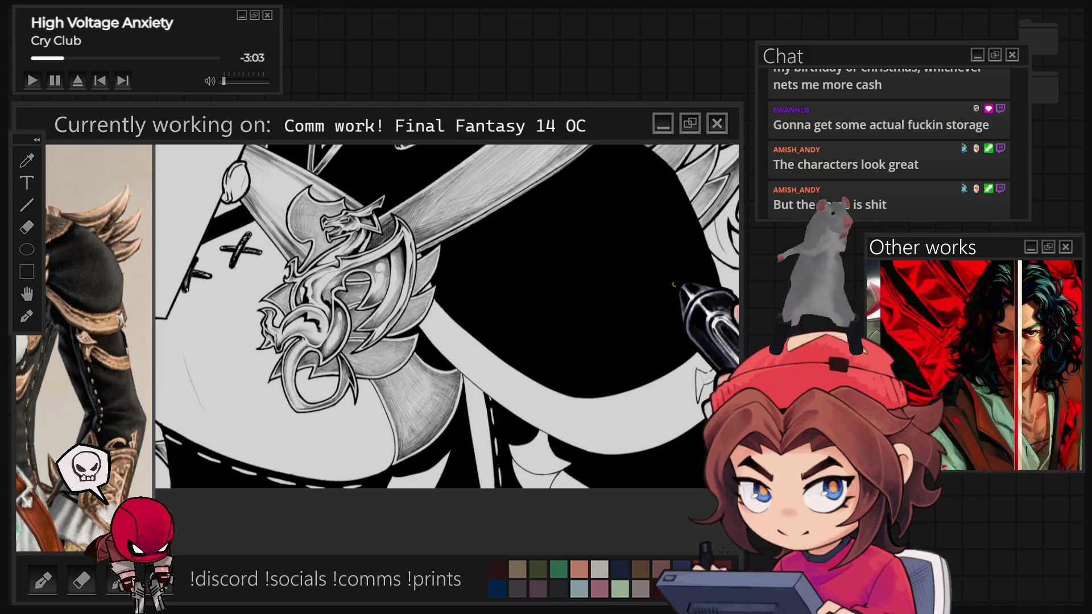
{"action": "scroll", "coordinate": [447, 316], "scroll_direction": "down", "scroll_amount": 5}
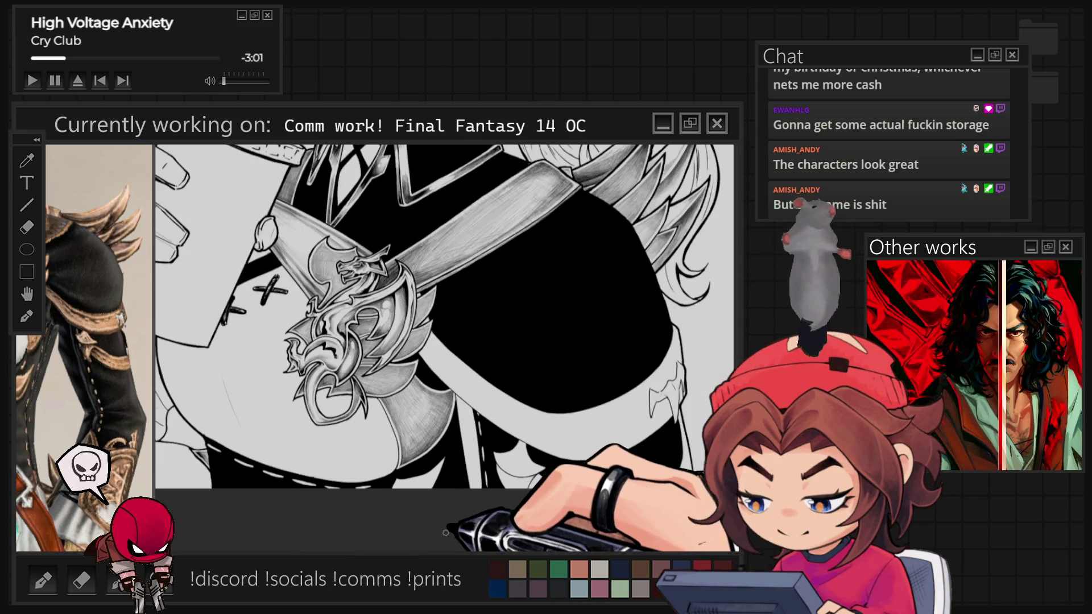
{"action": "scroll", "coordinate": [447, 316], "scroll_direction": "up", "scroll_amount": 5}
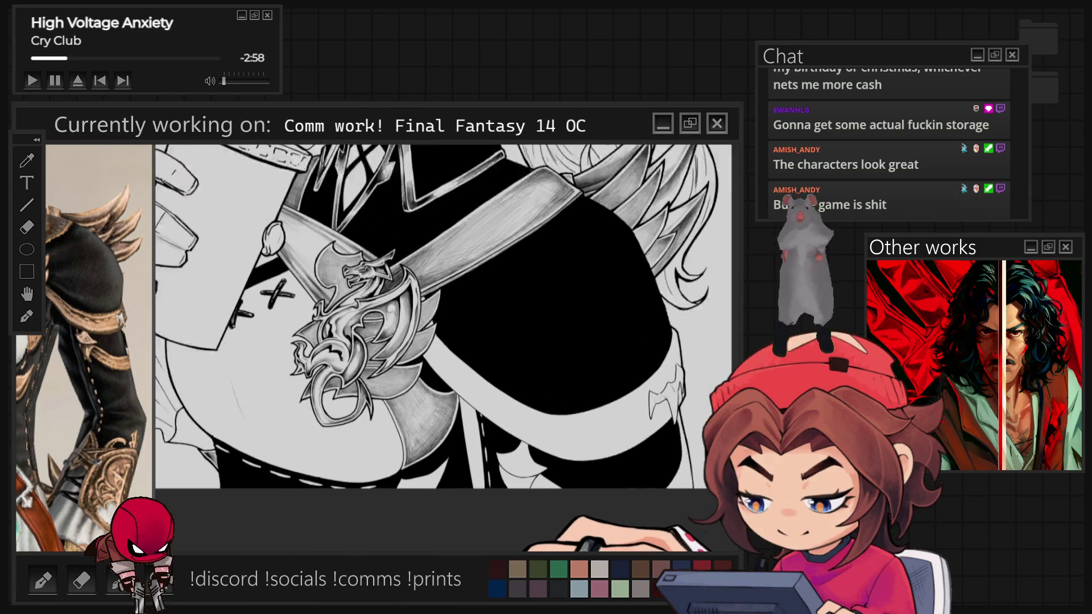
{"action": "scroll", "coordinate": [447, 316], "scroll_direction": "up", "scroll_amount": 2}
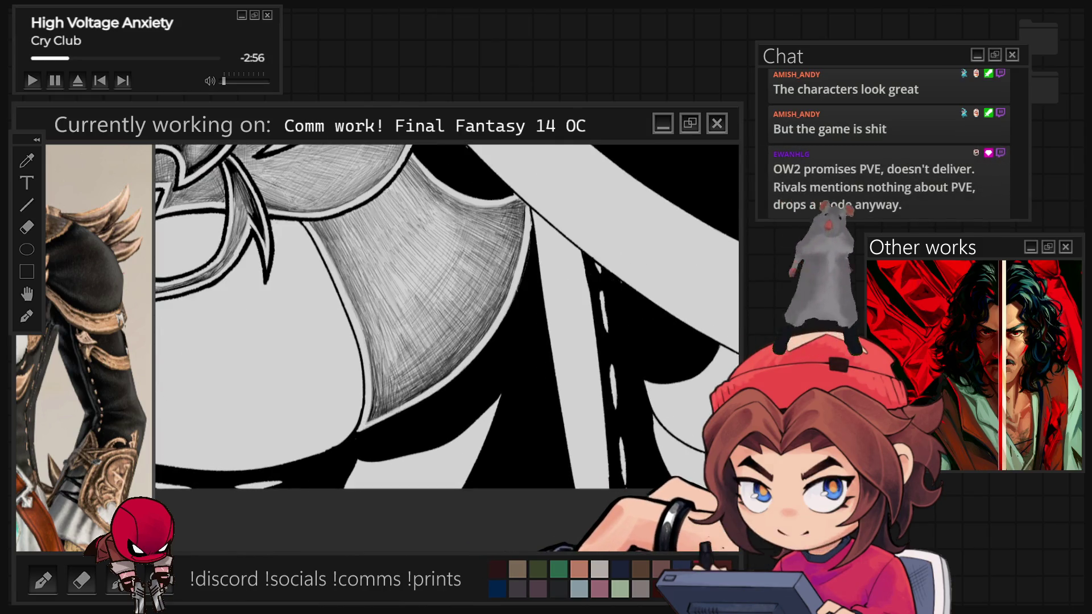
{"action": "scroll", "coordinate": [422, 322], "scroll_direction": "down", "scroll_amount": 3}
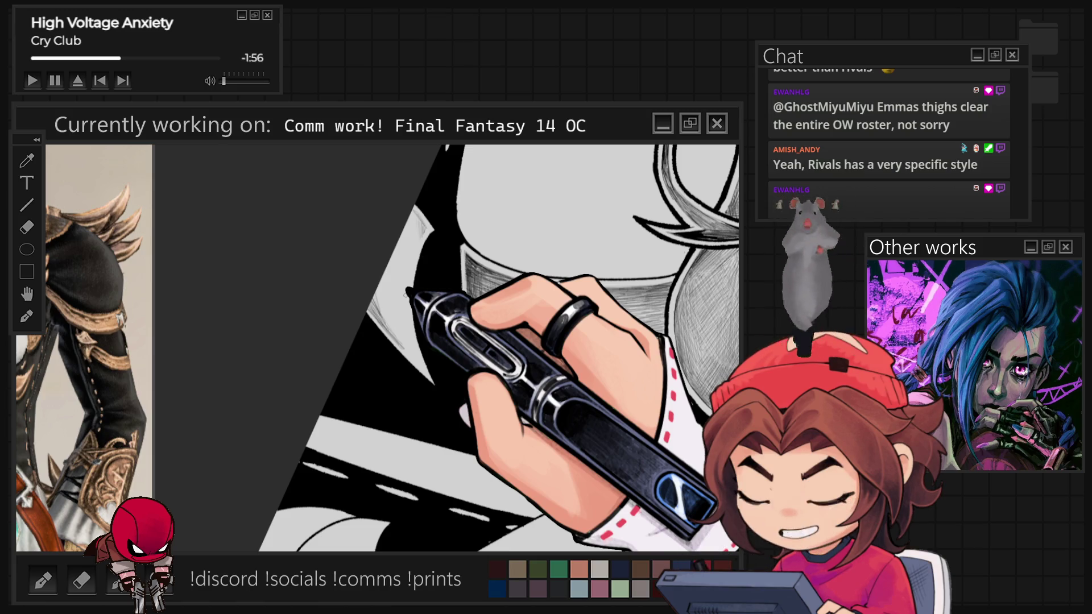
{"action": "key", "text": "6"}
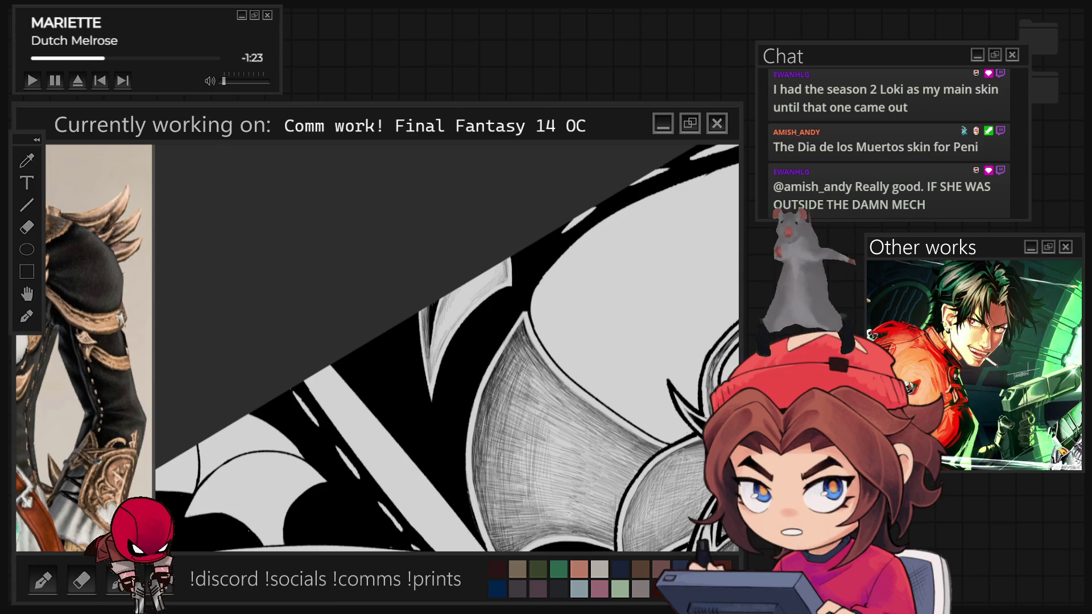
Crosshatch the rounded metal lobe in grey, then return the canvas rotation to level
{"action": "key", "text": "5"}
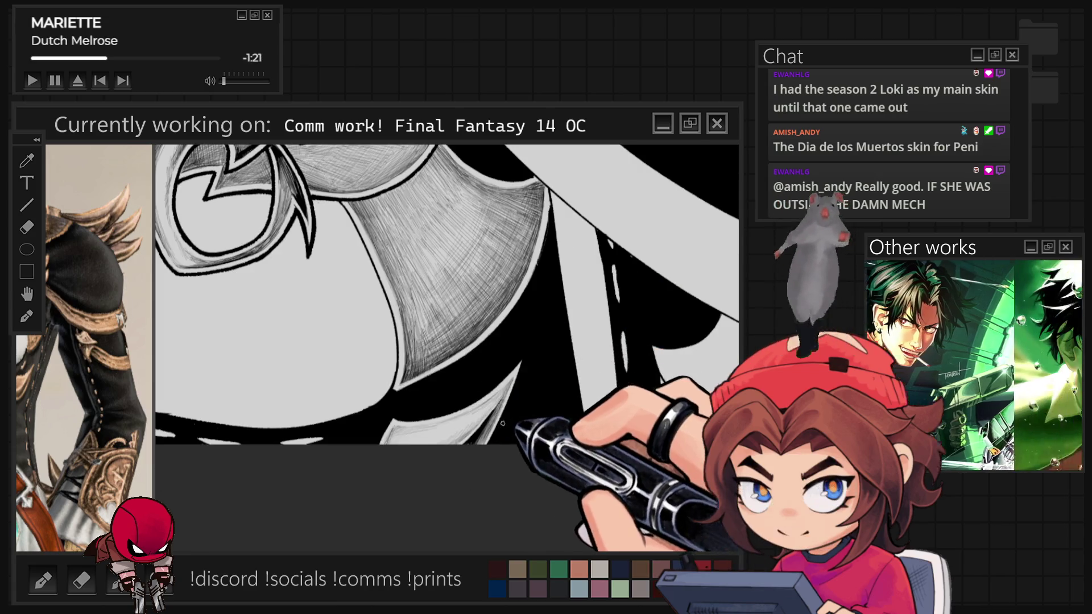
{"action": "scroll", "coordinate": [464, 376], "scroll_direction": "down", "scroll_amount": 5}
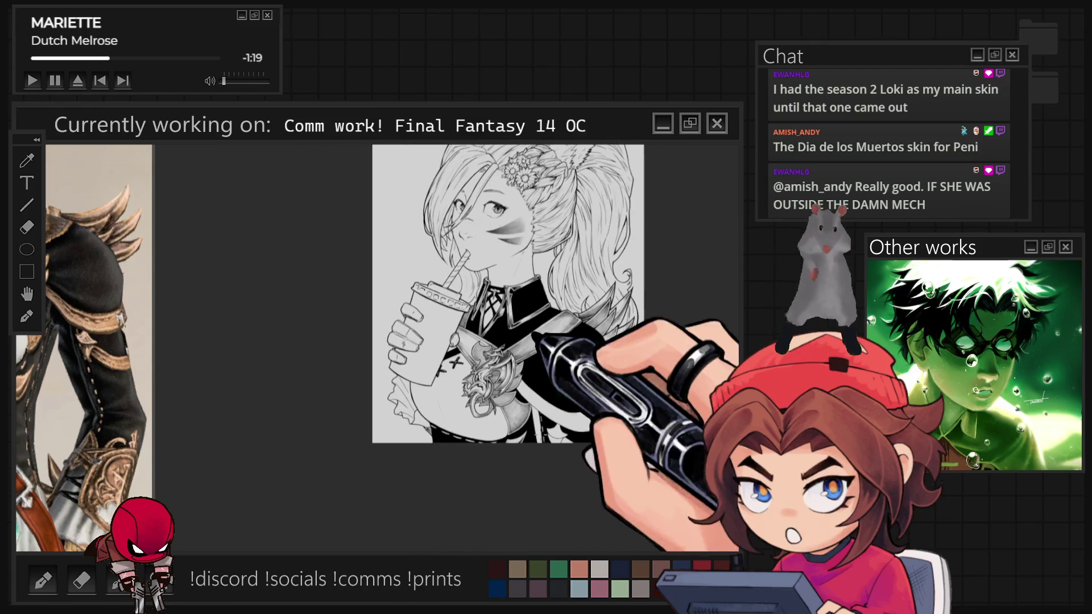
{"action": "scroll", "coordinate": [535, 510], "scroll_direction": "down", "scroll_amount": 2}
{"action": "scroll", "coordinate": [474, 247], "scroll_direction": "up", "scroll_amount": 6}
{"action": "scroll", "coordinate": [473, 247], "scroll_direction": "up", "scroll_amount": 3}
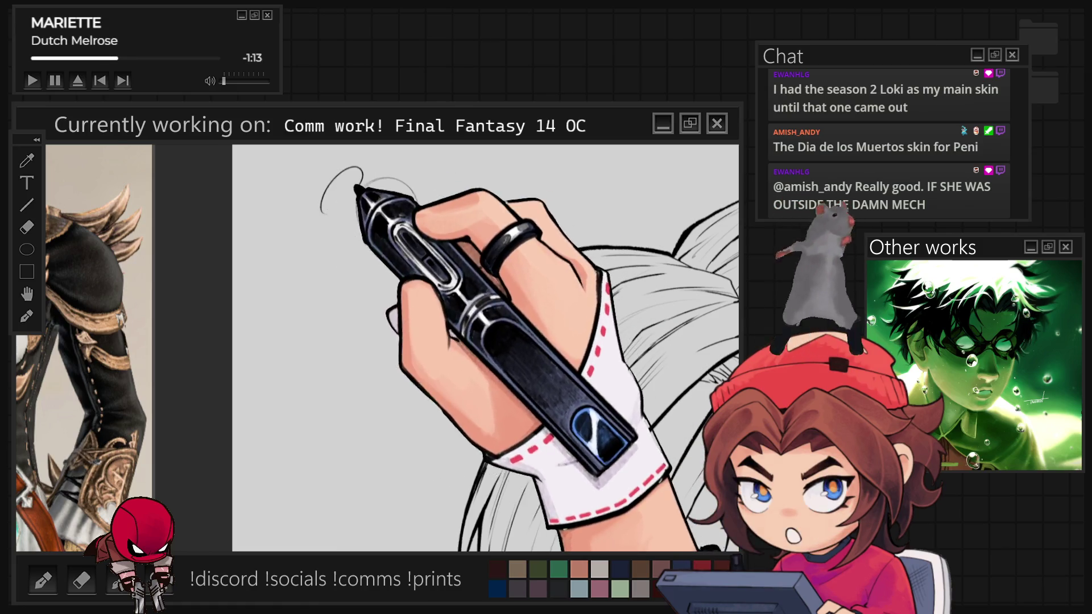
{"action": "left_click_drag", "start_coordinate": [359, 170], "coordinate": [322, 211]}
{"action": "mouse_move", "coordinate": [437, 211]}
{"action": "left_mouse_down"}
{"action": "mouse_move", "coordinate": [421, 169]}
{"action": "mouse_move", "coordinate": [389, 192]}
{"action": "left_mouse_up"}
{"action": "left_click_drag", "start_coordinate": [322, 199], "coordinate": [302, 248]}
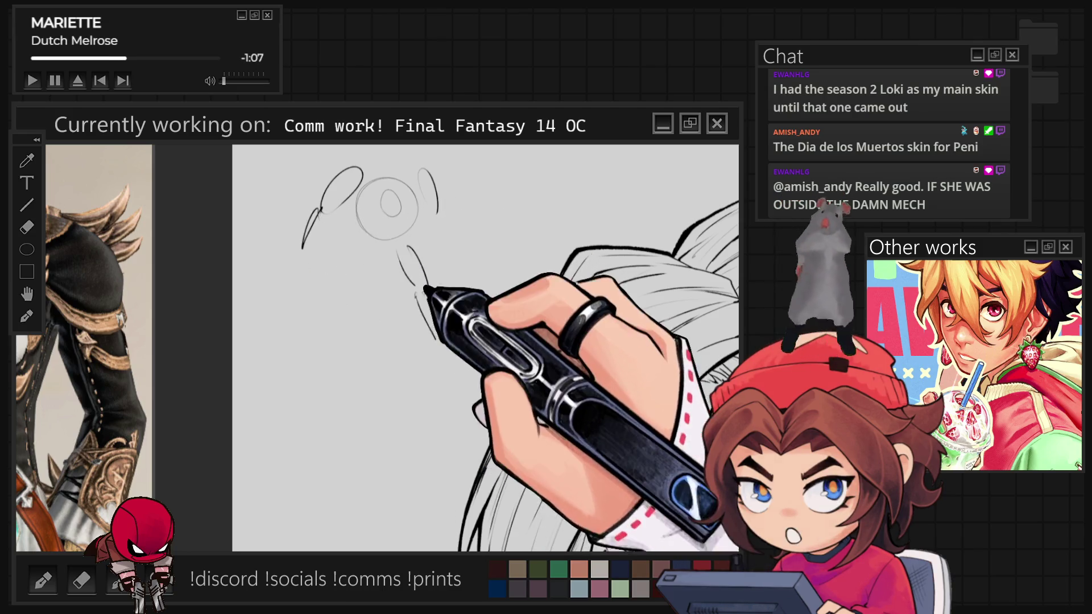
{"action": "left_click_drag", "start_coordinate": [379, 251], "coordinate": [360, 285]}
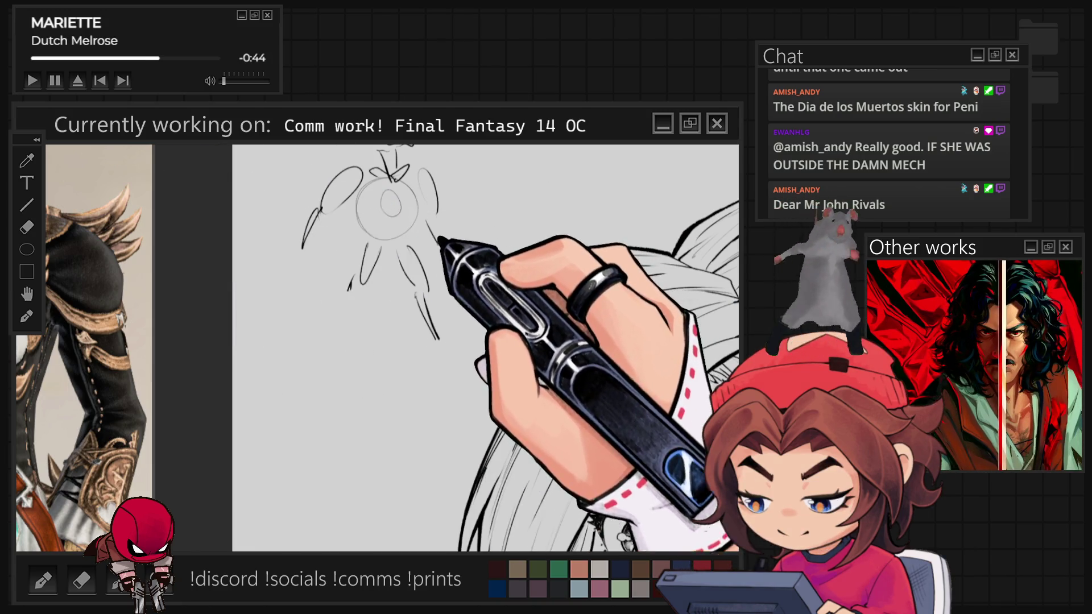
{"action": "left_click_drag", "start_coordinate": [274, 312], "coordinate": [336, 304]}
{"action": "left_click_drag", "start_coordinate": [277, 331], "coordinate": [489, 312]}
{"action": "left_click_drag", "start_coordinate": [390, 325], "coordinate": [489, 312]}
{"action": "key", "text": "ctrl+z"}
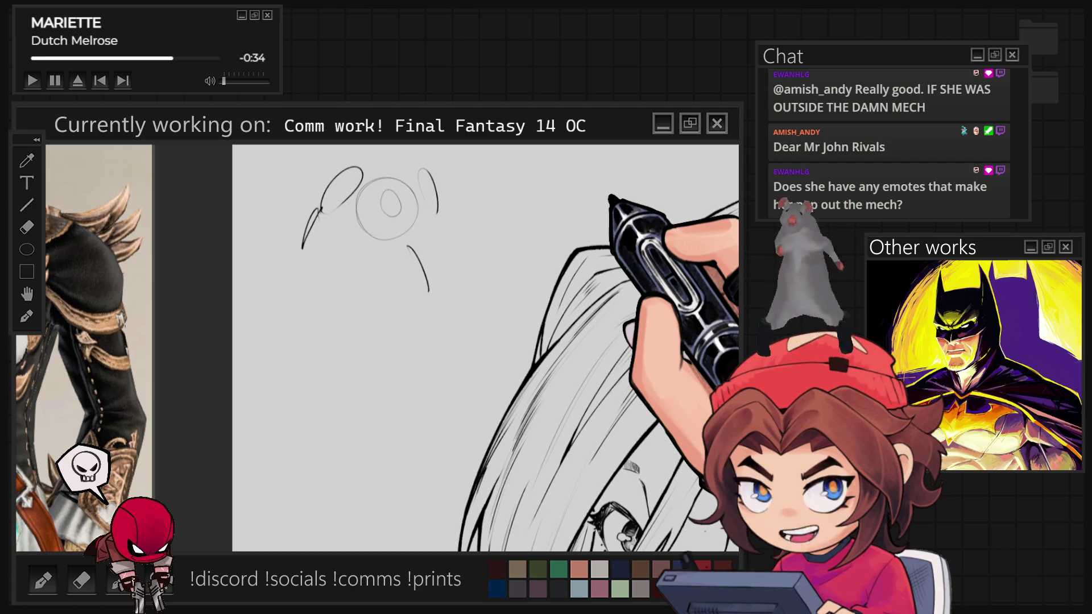
{"action": "key", "text": "ctrl+z"}
{"action": "key", "text": "ctrl+z"}
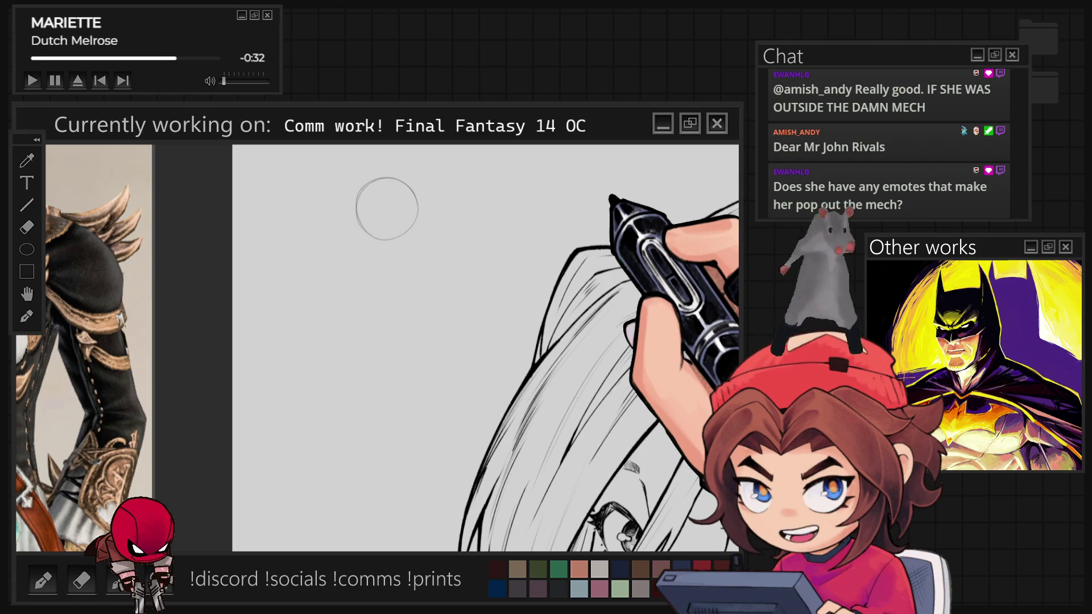
Undo the sketch circle above the hair and zoom back to the hatched dragon emblem
{"action": "key", "text": "ctrl+z"}
{"action": "scroll", "coordinate": [529, 347], "scroll_direction": "down", "scroll_amount": 3}
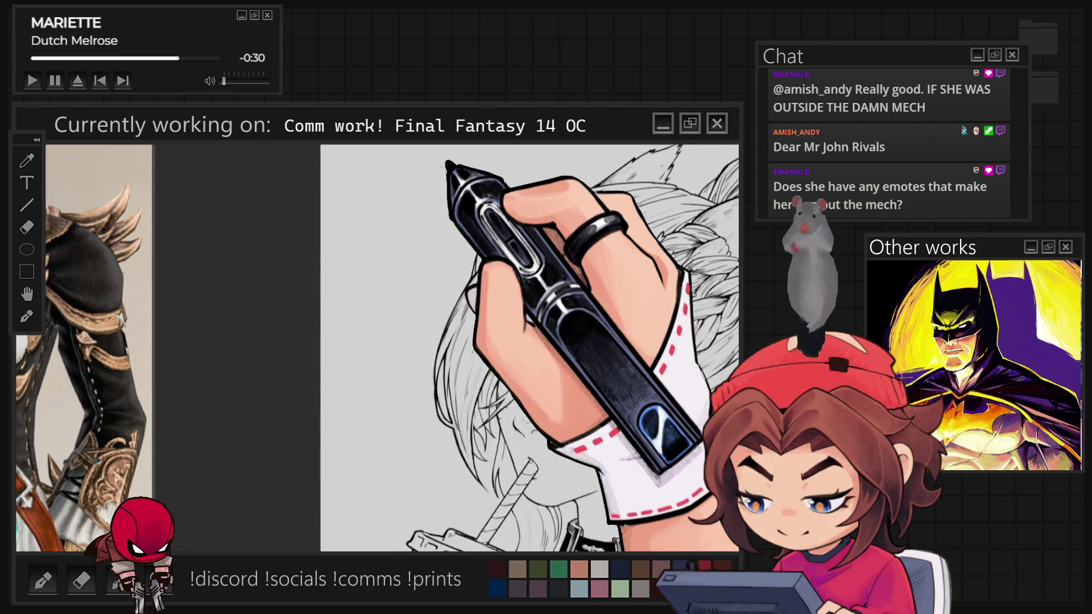
{"action": "scroll", "coordinate": [518, 312], "scroll_direction": "down", "scroll_amount": 5}
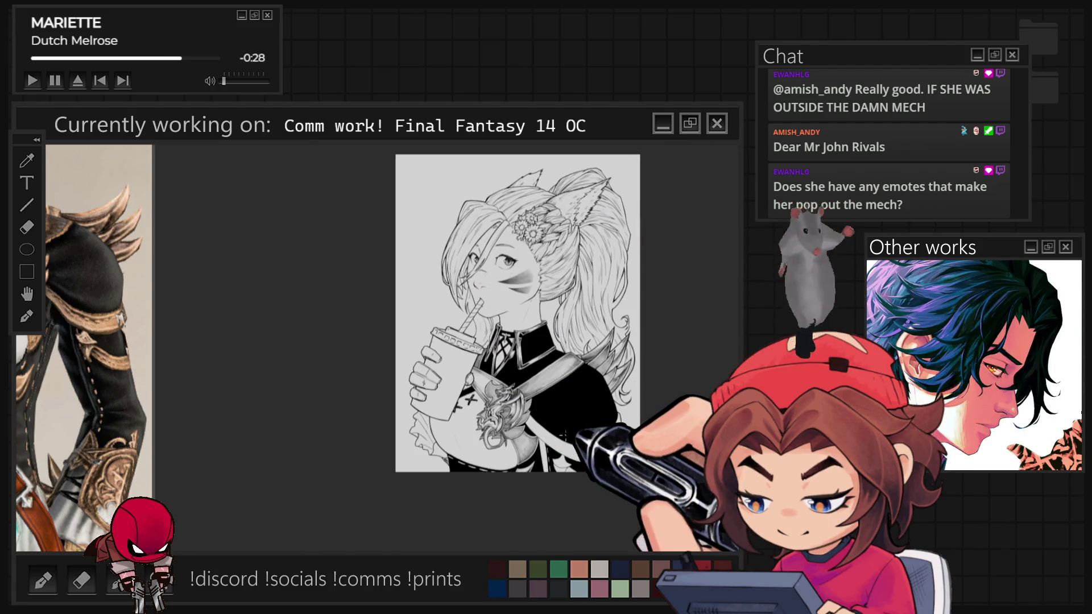
{"action": "scroll", "coordinate": [577, 416], "scroll_direction": "up", "scroll_amount": 5}
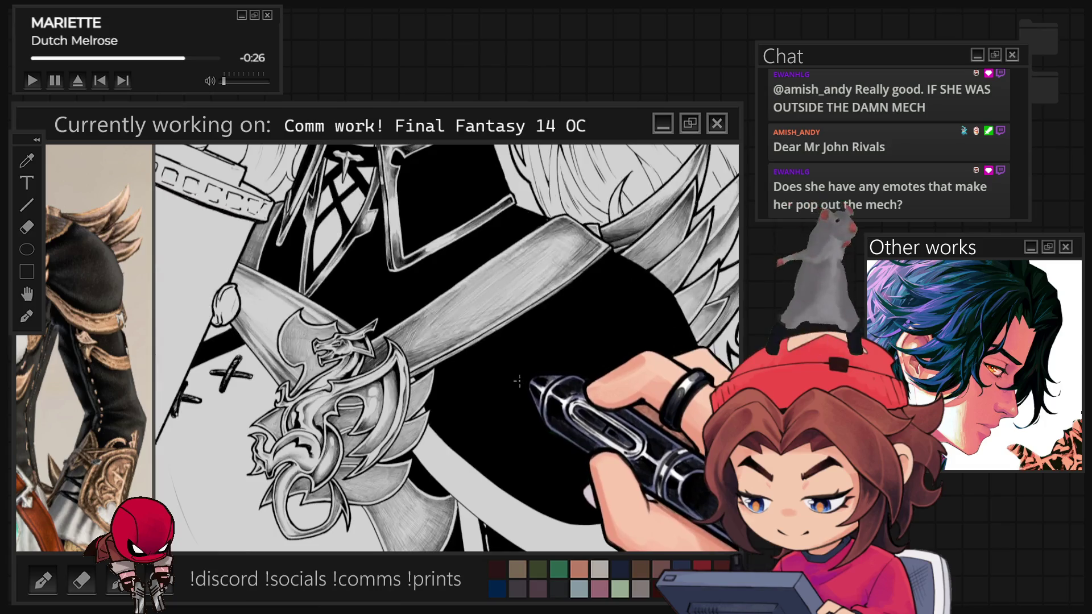
{"action": "scroll", "coordinate": [446, 348], "scroll_direction": "up", "scroll_amount": 4}
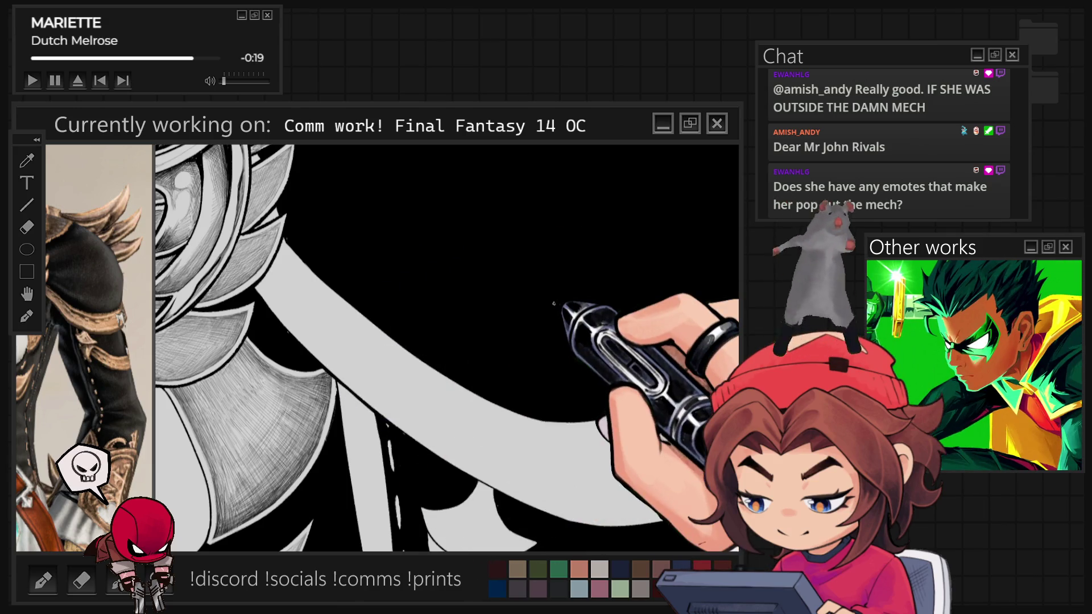
{"action": "scroll", "coordinate": [545, 300], "scroll_direction": "down", "scroll_amount": 6}
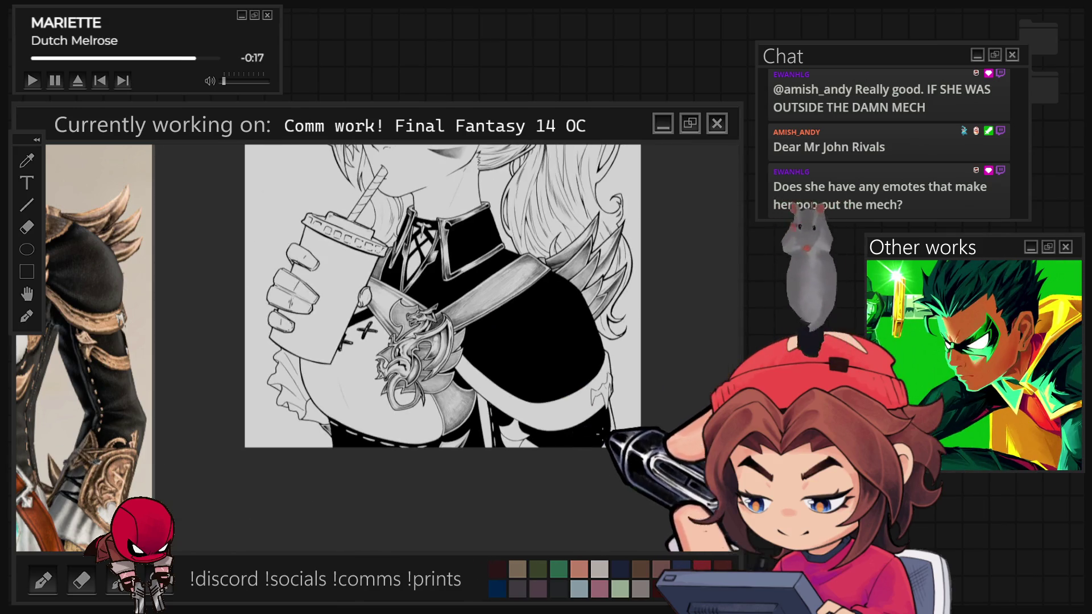
Zoom in on the cape's right edge and sketch a jagged fang-shaped spike
{"action": "scroll", "coordinate": [602, 432], "scroll_direction": "up", "scroll_amount": 3}
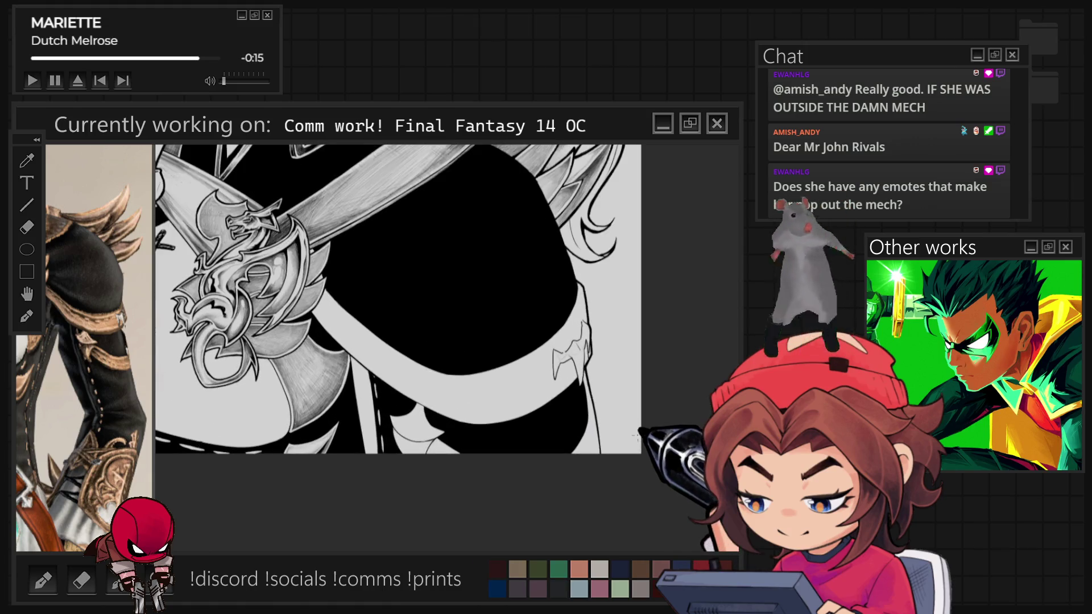
{"action": "scroll", "coordinate": [557, 414], "scroll_direction": "up", "scroll_amount": 3}
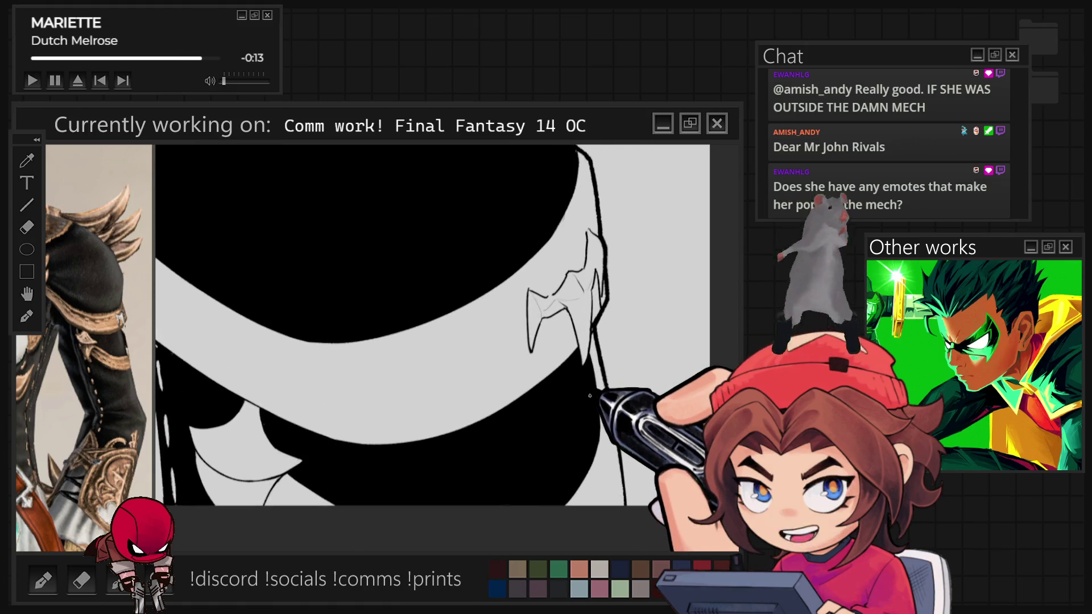
{"action": "mouse_move", "coordinate": [535, 285]}
{"action": "left_mouse_down"}
{"action": "mouse_move", "coordinate": [522, 292]}
{"action": "mouse_move", "coordinate": [531, 310]}
{"action": "mouse_move", "coordinate": [541, 299]}
{"action": "mouse_move", "coordinate": [537, 321]}
{"action": "left_mouse_up"}
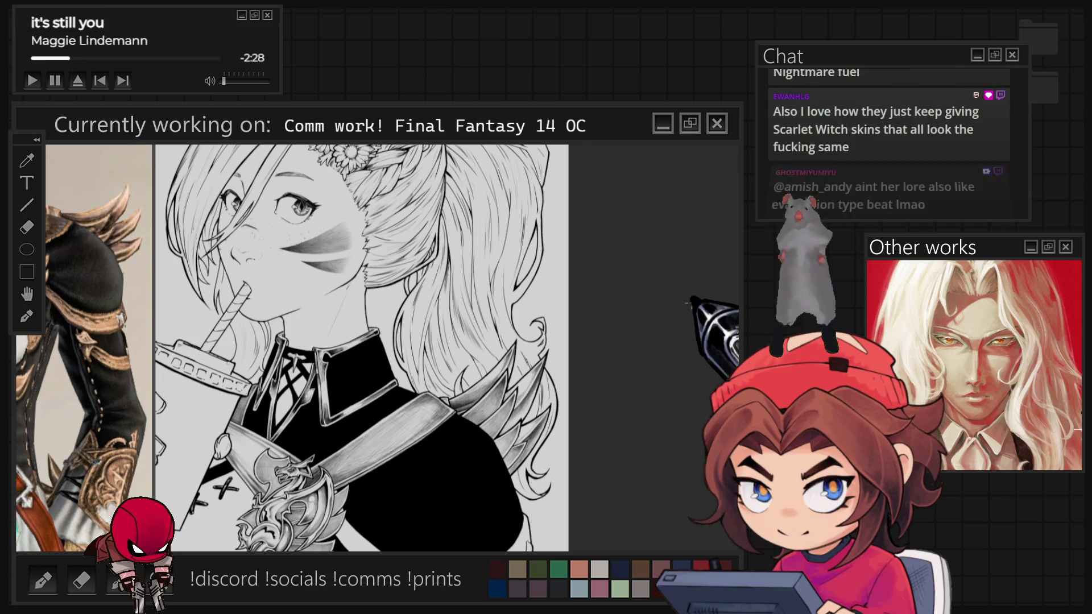
Ink the fang-like spike outlines on the cape edge and shade them with grey hatching
{"action": "scroll", "coordinate": [646, 336], "scroll_direction": "down", "scroll_amount": 2}
{"action": "scroll", "coordinate": [647, 336], "scroll_direction": "up", "scroll_amount": 5}
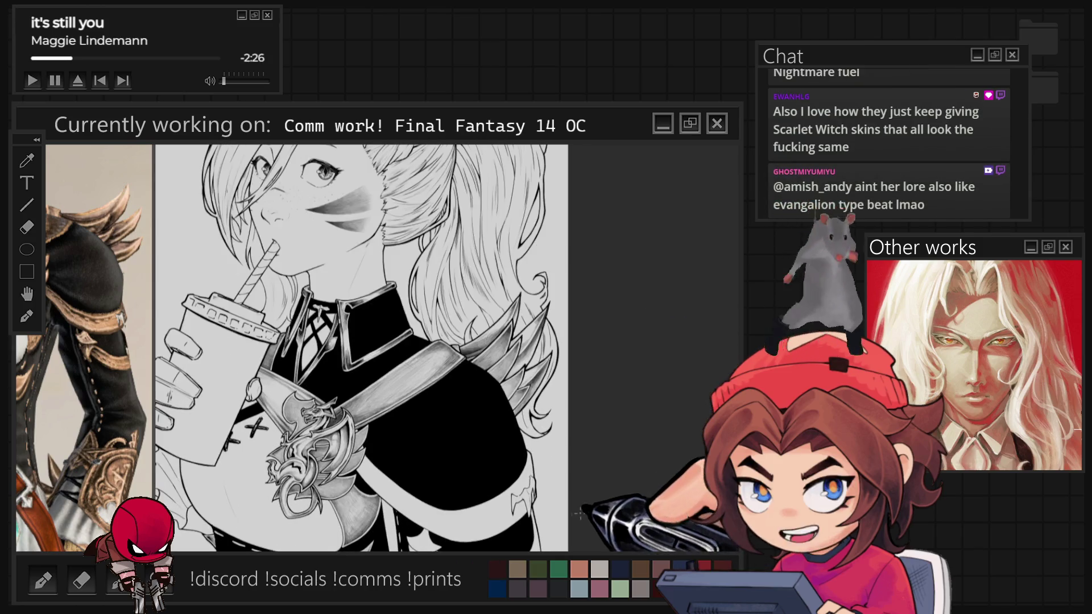
{"action": "scroll", "coordinate": [367, 299], "scroll_direction": "up", "scroll_amount": 1}
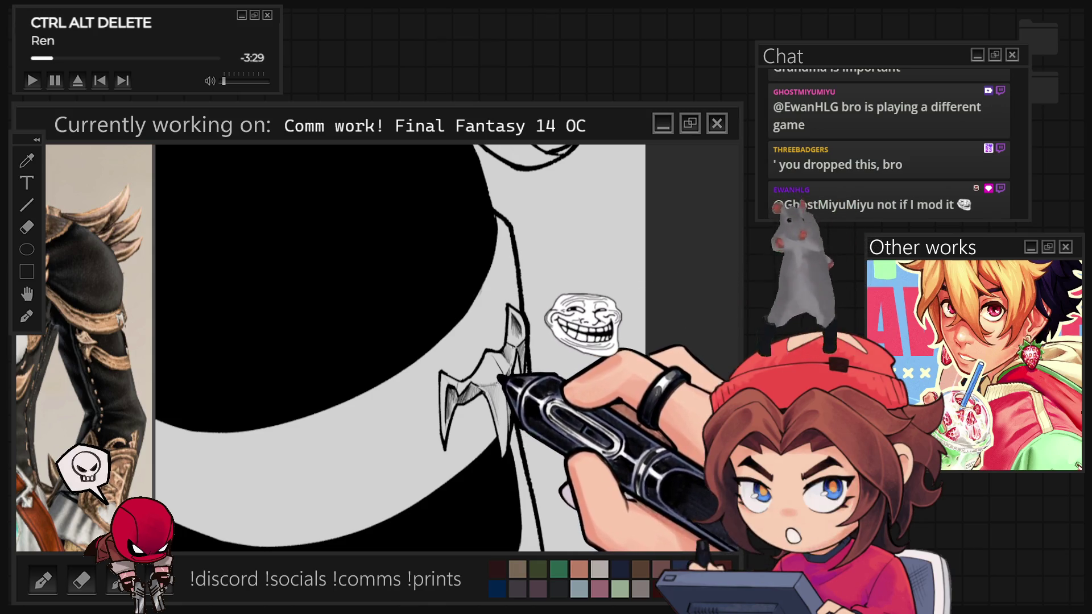
{"action": "key", "text": "r"}
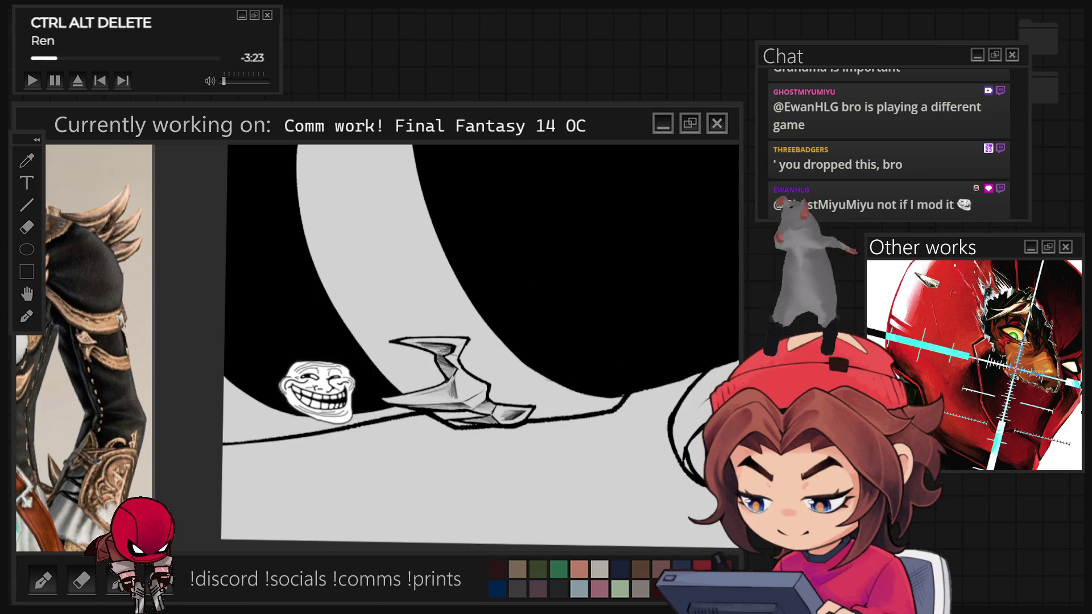
{"action": "key", "text": "r"}
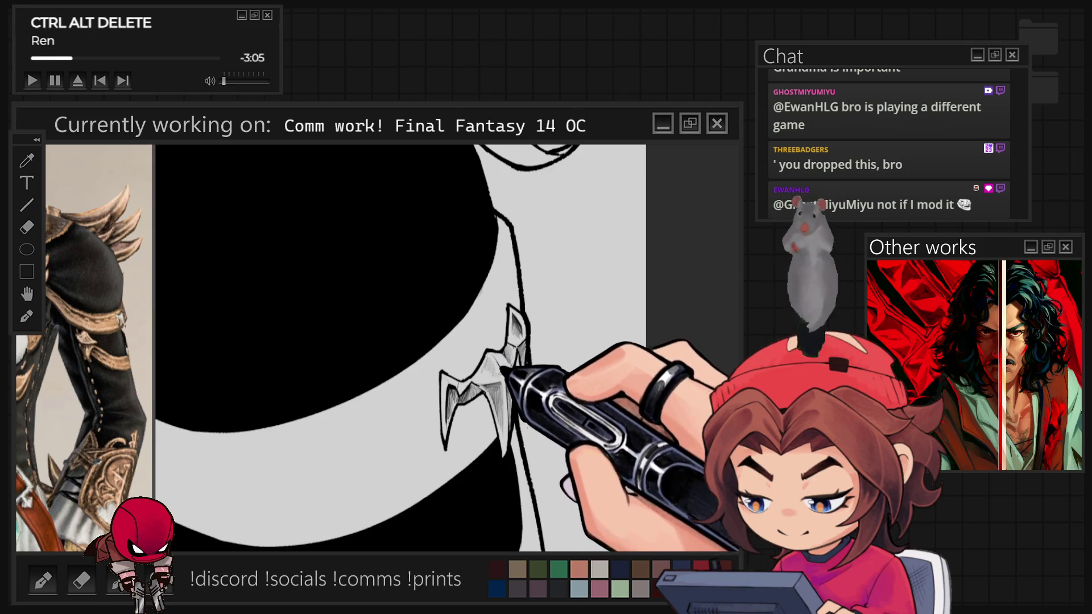
{"action": "key", "text": "minus"}
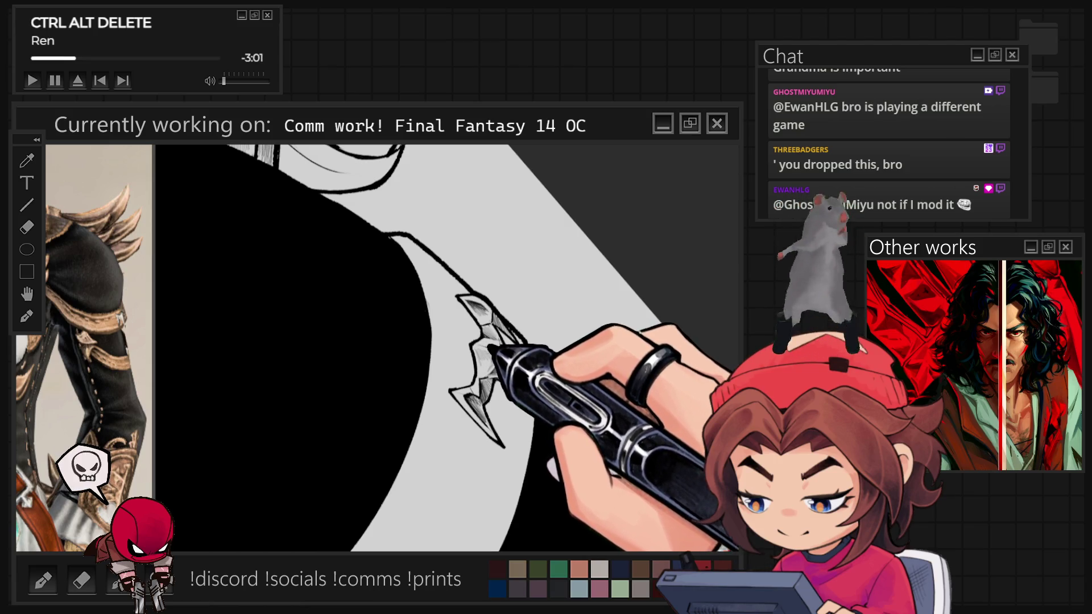
{"action": "key", "text": "minus"}
{"action": "key", "text": "minus"}
{"action": "key", "text": "minus"}
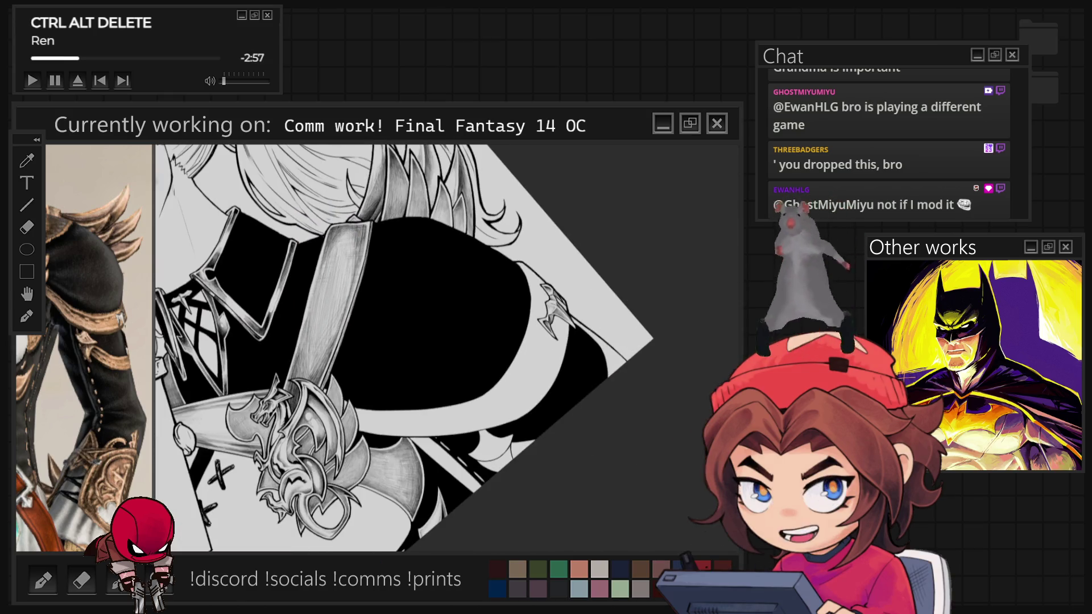
{"action": "key", "text": "ctrl+0"}
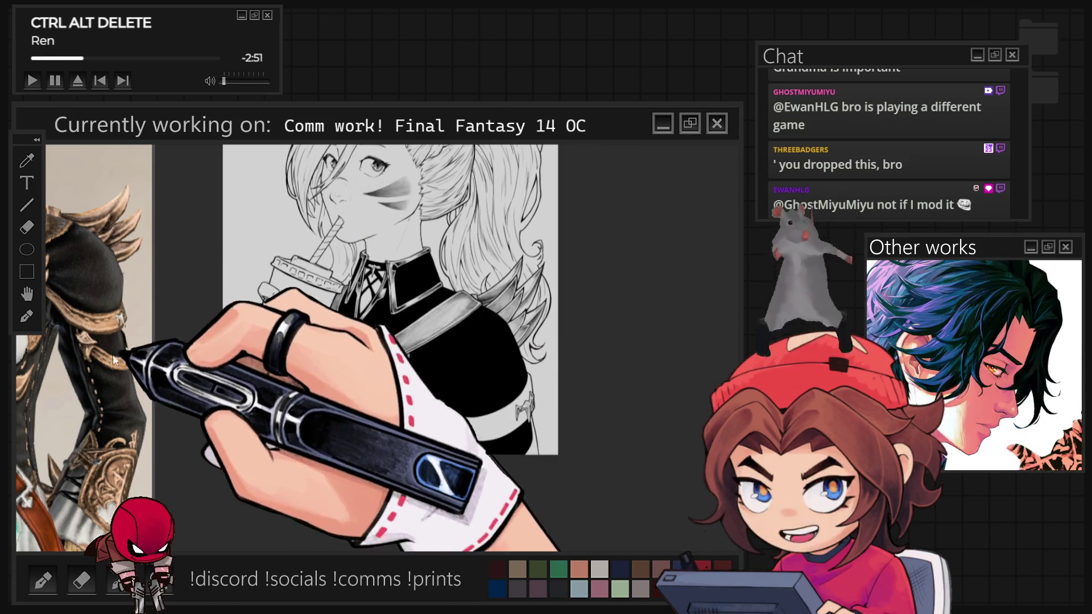
Touch up the lines and shading of the spike on the black shoulder's right edge
{"action": "scroll", "coordinate": [512, 456], "scroll_direction": "up", "scroll_amount": 10}
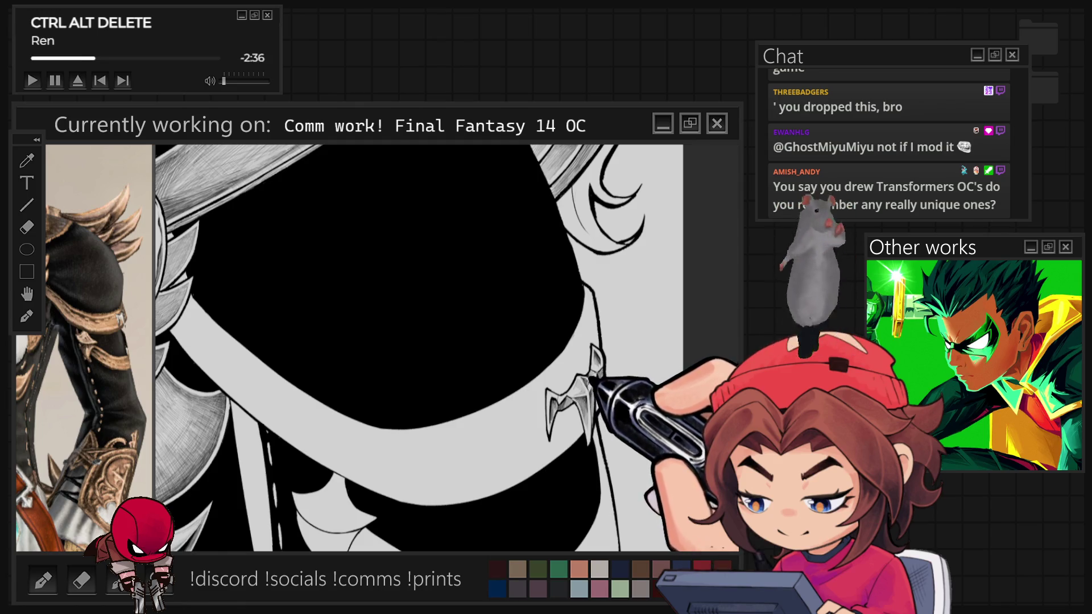
{"action": "key", "text": "ctrl+0"}
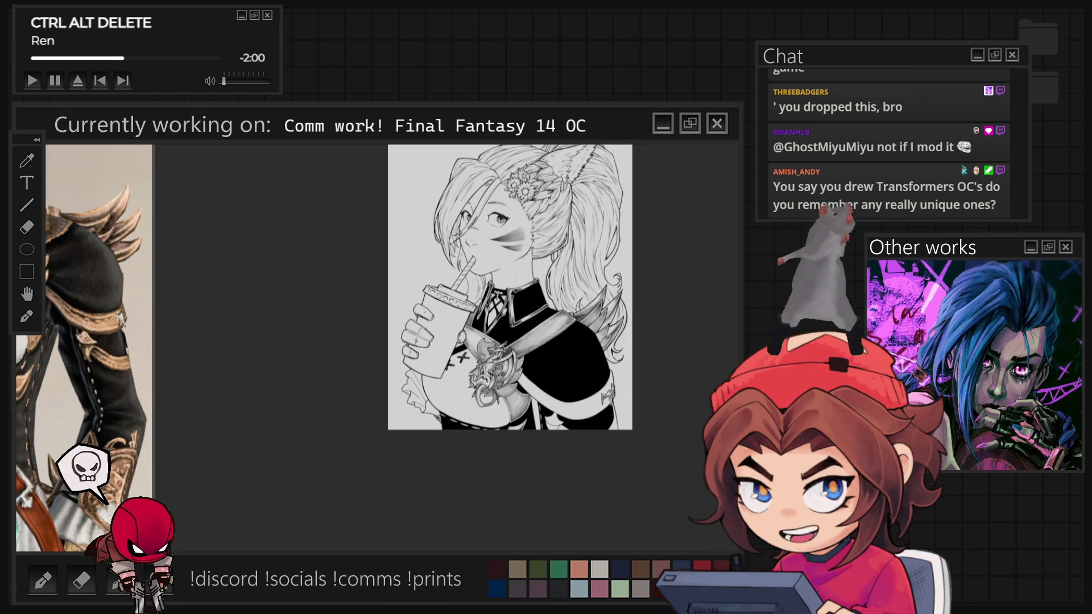
{"action": "scroll", "coordinate": [621, 363], "scroll_direction": "up", "scroll_amount": 2}
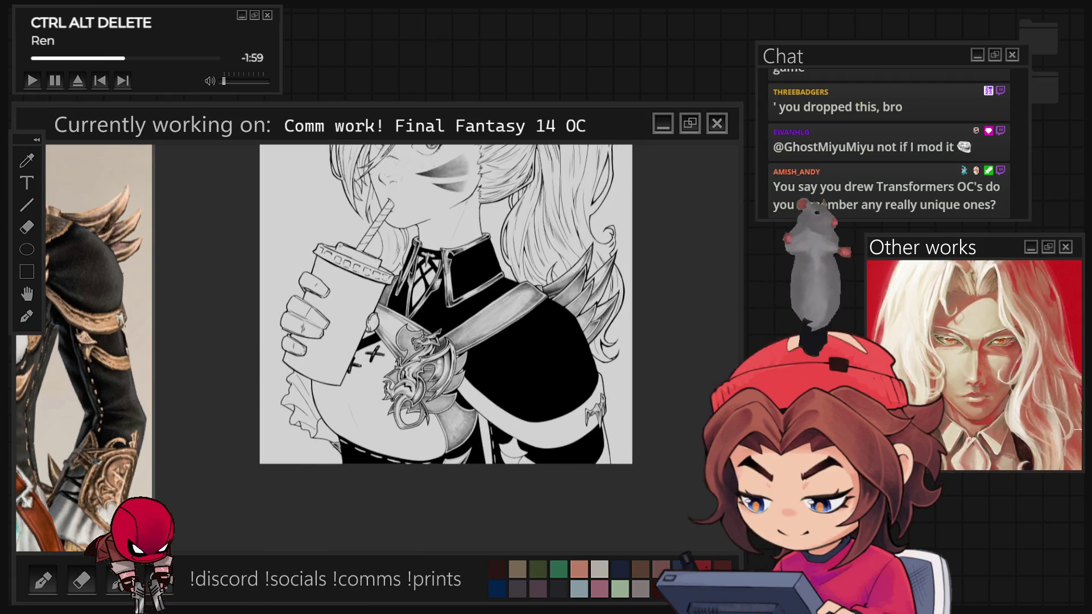
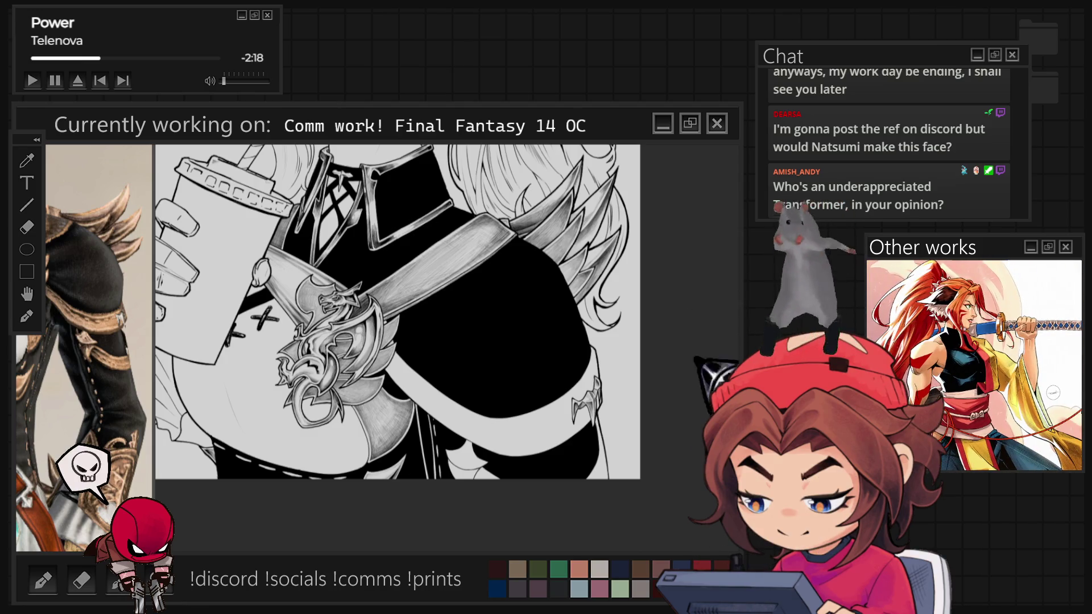
Zoom in and hatch fine grey shading onto the dragon sword ornament and hair strands
{"action": "scroll", "coordinate": [447, 299], "scroll_direction": "up", "scroll_amount": 3}
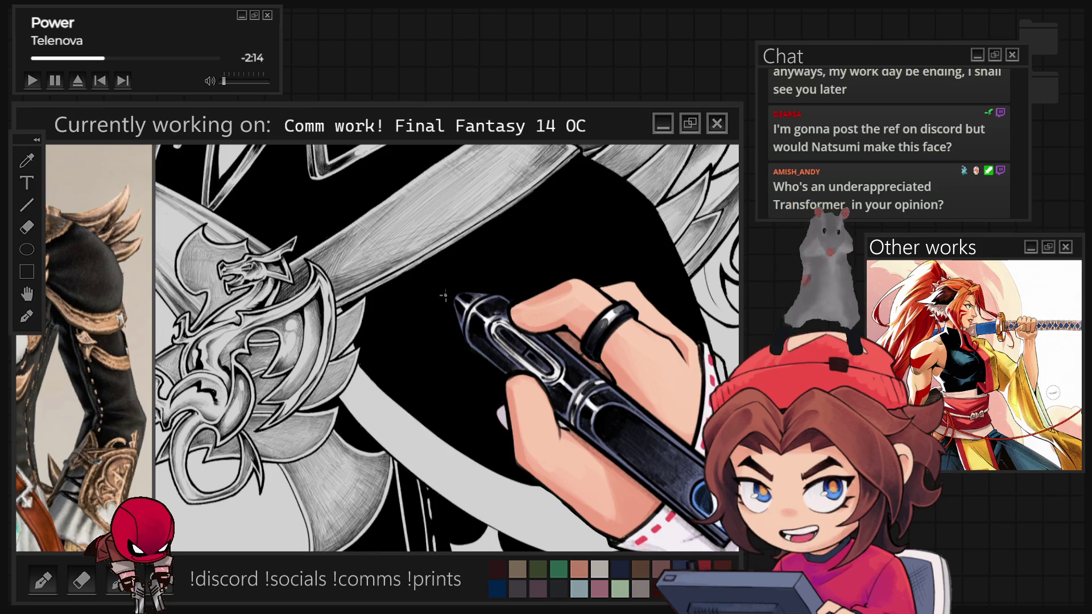
{"action": "scroll", "coordinate": [443, 295], "scroll_direction": "up", "scroll_amount": 3}
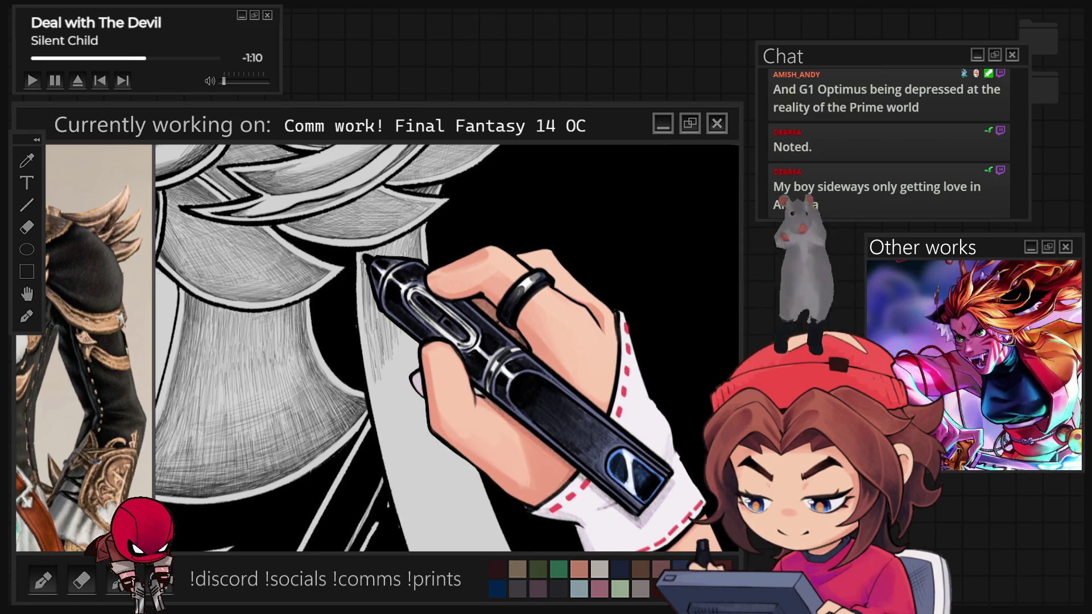
{"action": "scroll", "coordinate": [447, 348], "scroll_direction": "up", "scroll_amount": 3}
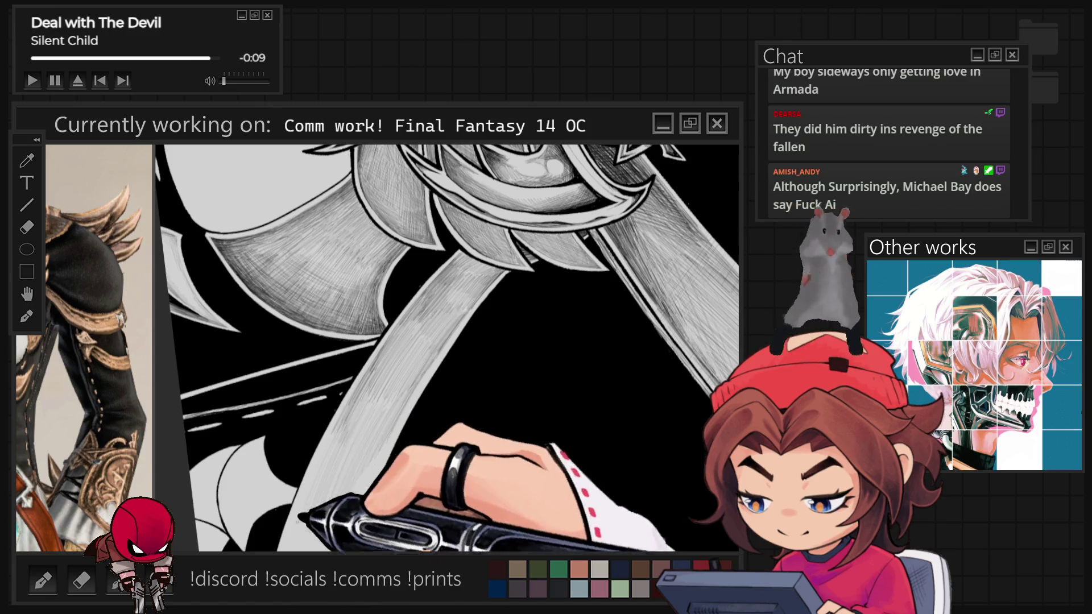
Hatch fine grey shading along the hair strands lying over the black armour
{"action": "left_click_drag", "start_coordinate": [441, 260], "coordinate": [470, 307]}
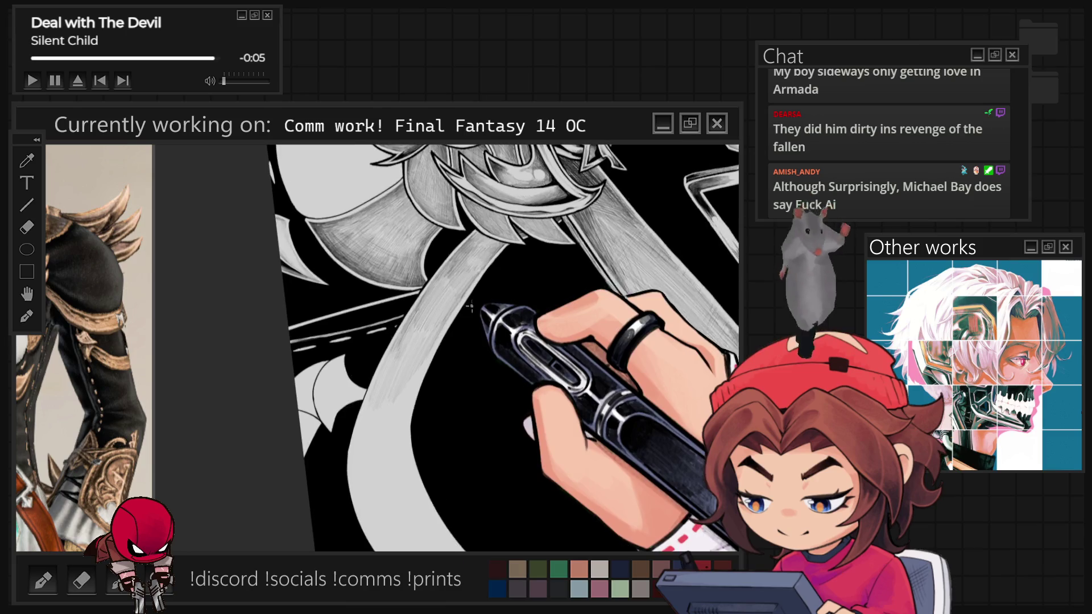
Hatch light grey strokes along the broad curved strap crossing the black area
{"action": "scroll", "coordinate": [470, 308], "scroll_direction": "up", "scroll_amount": 2}
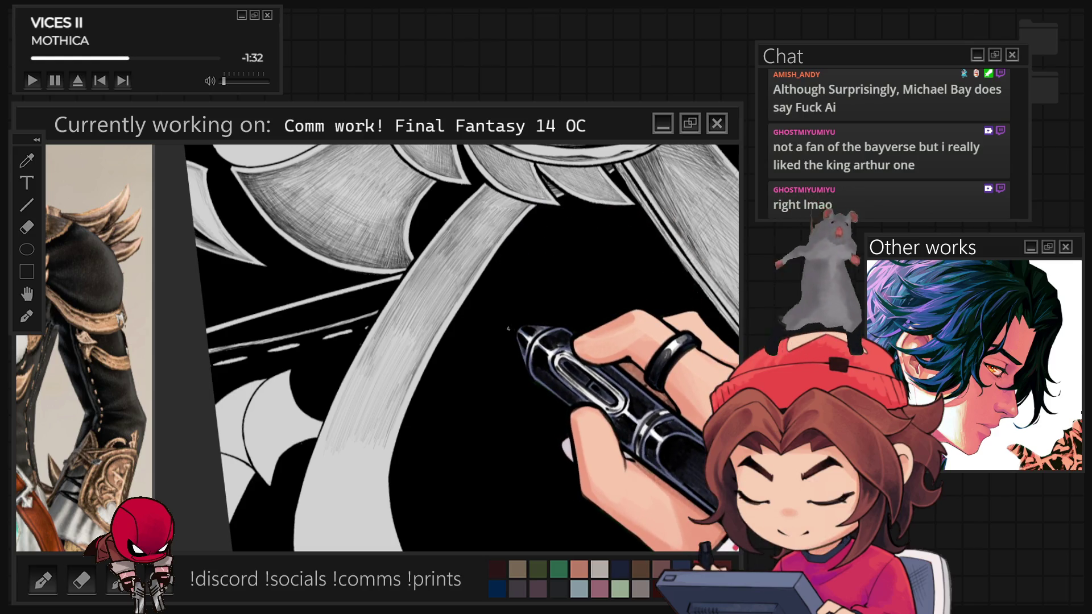
{"action": "scroll", "coordinate": [472, 347], "scroll_direction": "down", "scroll_amount": 5}
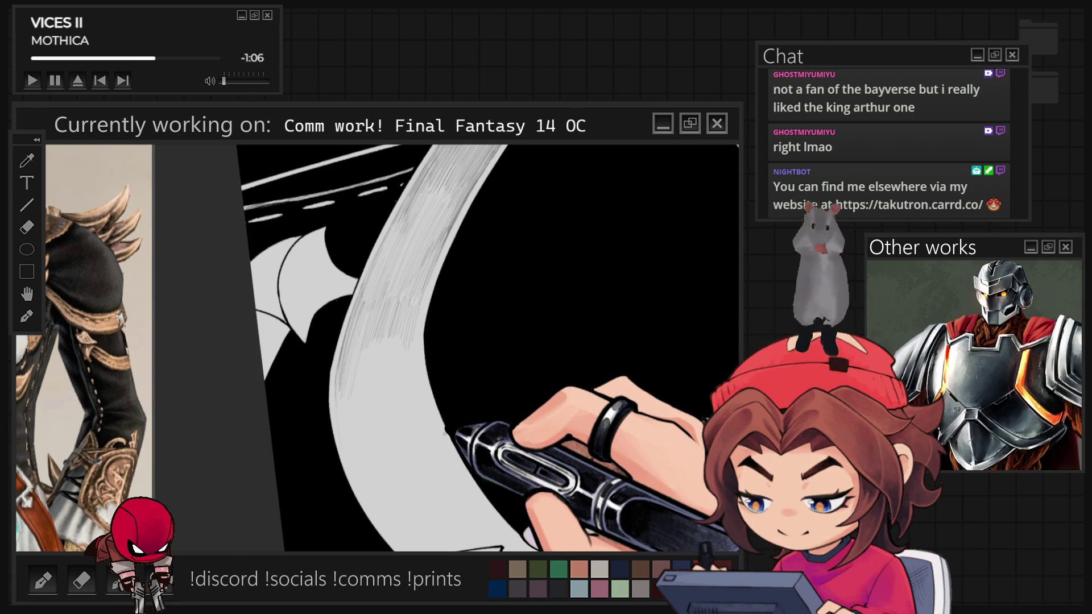
Turn the band horizontal and hatch grey along the strap's full sweep by the dragon ornament
{"action": "key", "text": "ctrl+0"}
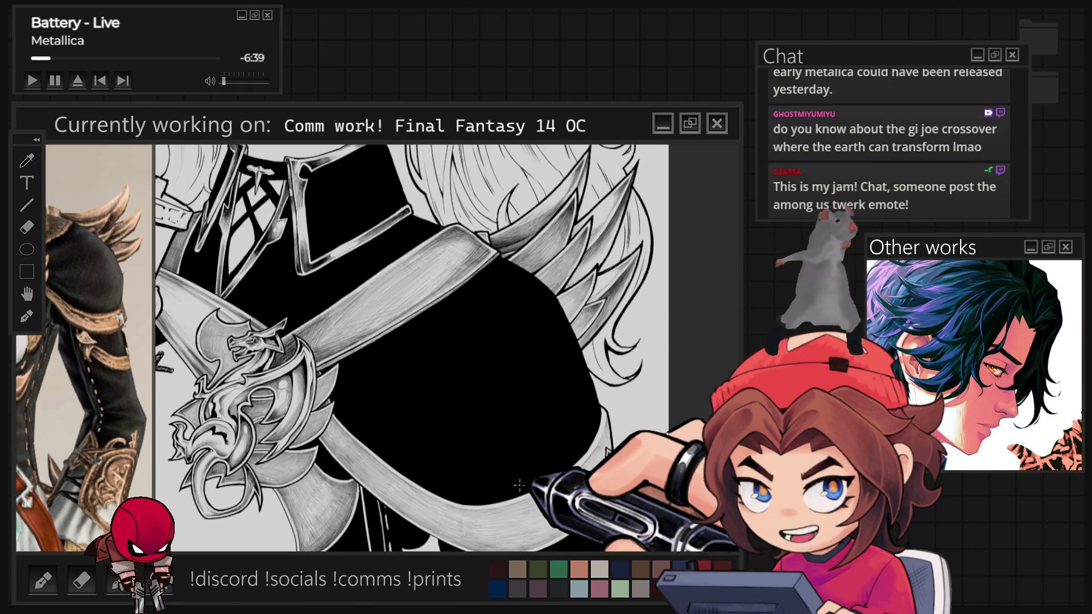
Hatch fine grey shading with a textured pencil along the strap beneath the dragon ornament
{"action": "scroll", "coordinate": [519, 486], "scroll_direction": "up", "scroll_amount": 2}
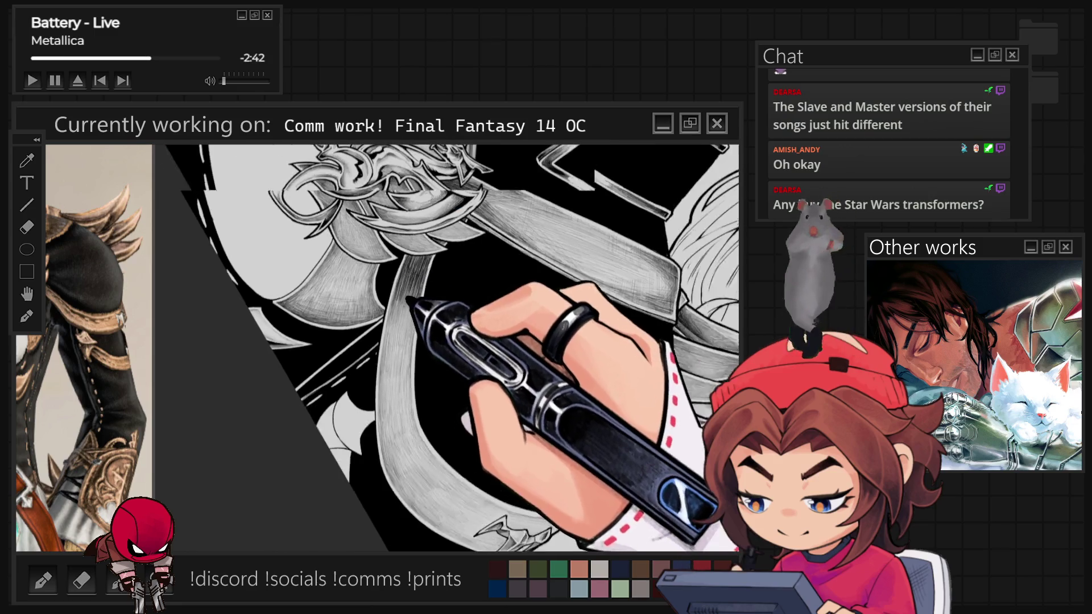
Hatch grey shading down the wide curved band above the spiked clasp to its lower end
{"action": "key", "text": "ctrl+0"}
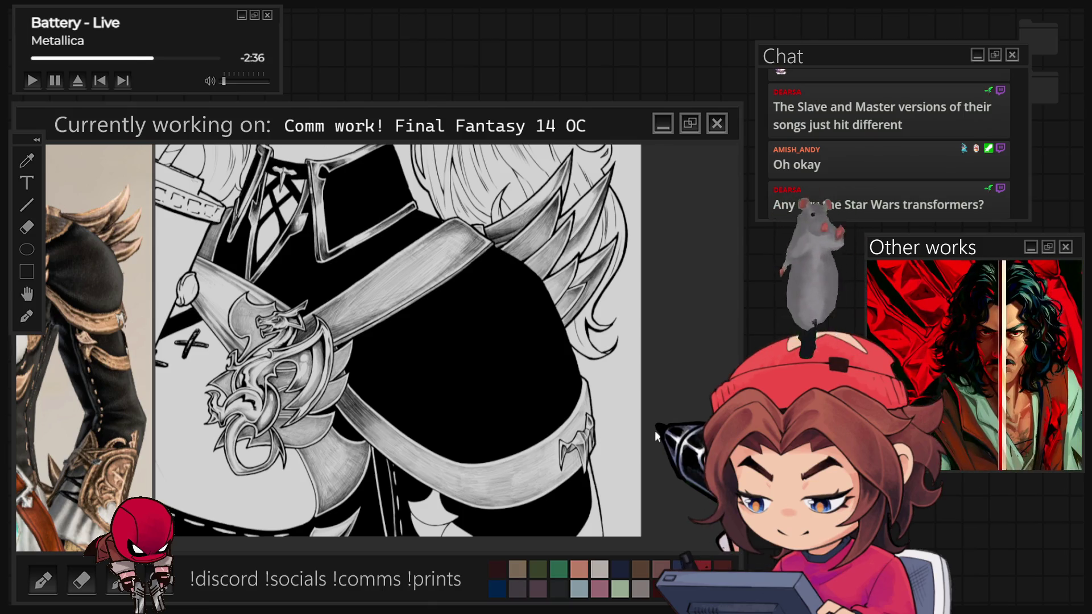
{"action": "key", "text": "ctrl+plus"}
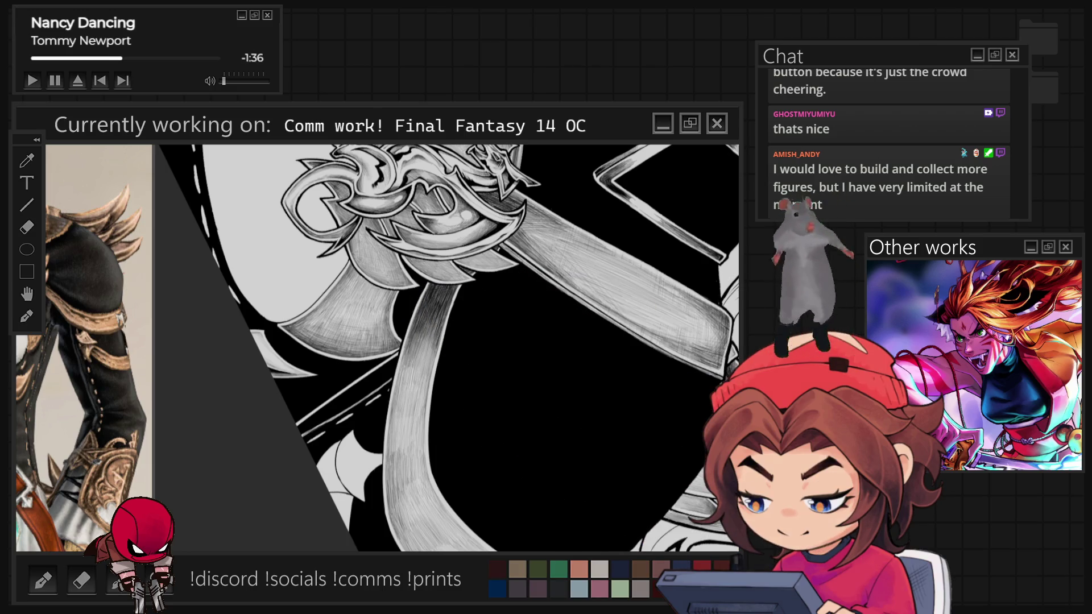
{"action": "scroll", "coordinate": [447, 348], "scroll_direction": "down", "scroll_amount": 5}
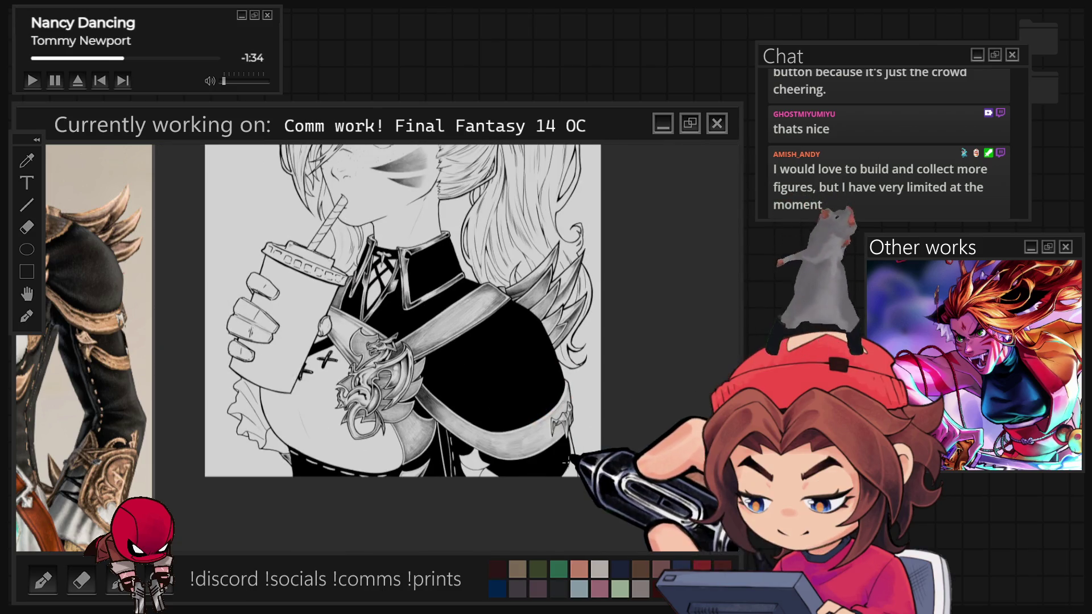
{"action": "scroll", "coordinate": [548, 480], "scroll_direction": "up", "scroll_amount": 5}
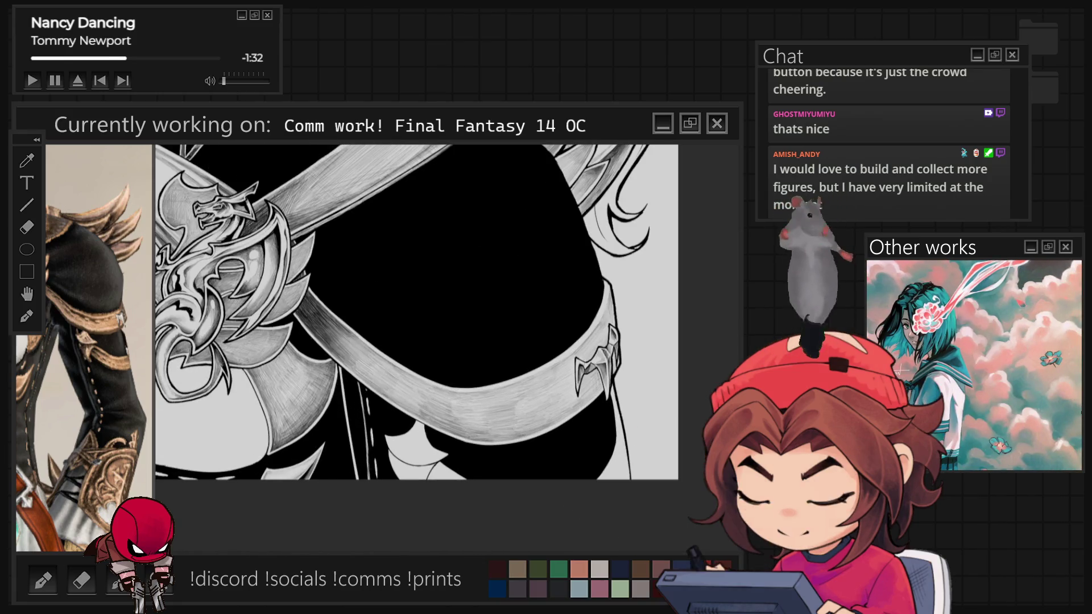
{"action": "key", "text": "minus"}
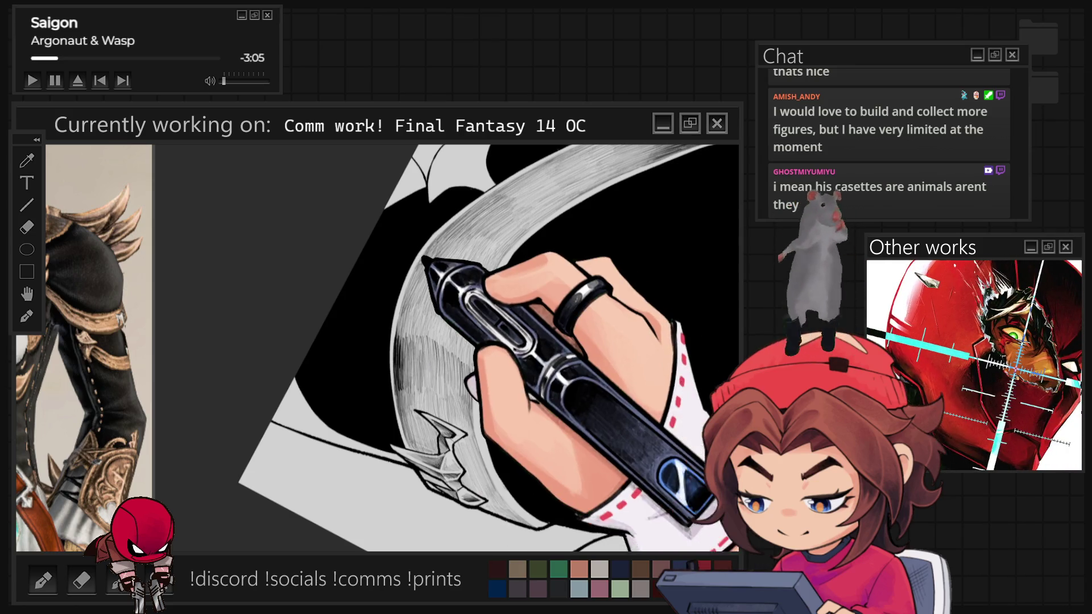
{"action": "scroll", "coordinate": [418, 511], "scroll_direction": "down", "scroll_amount": 3}
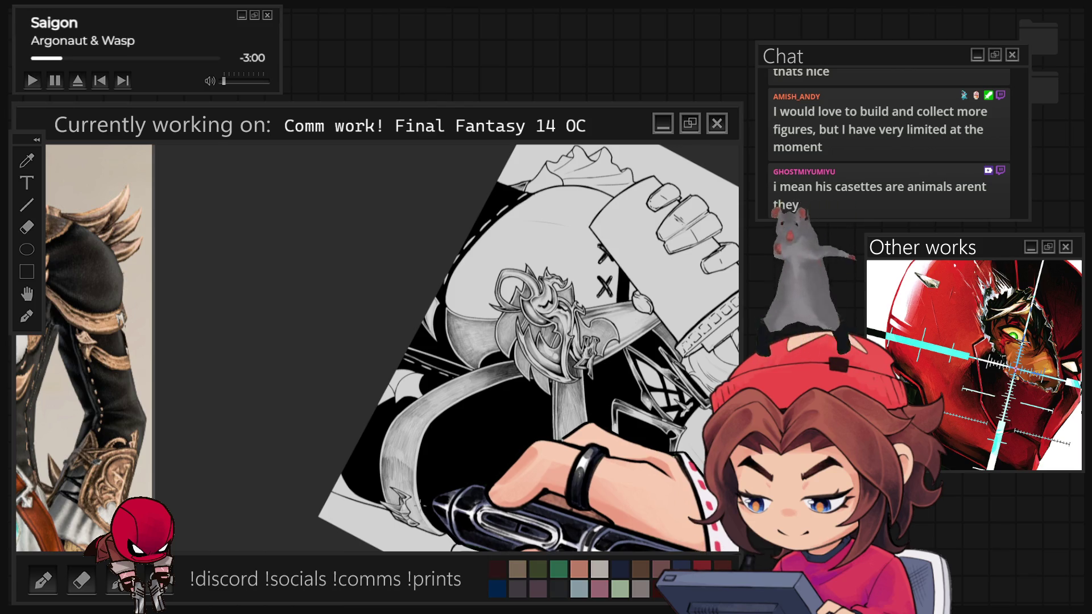
{"action": "scroll", "coordinate": [447, 290], "scroll_direction": "up", "scroll_amount": 3}
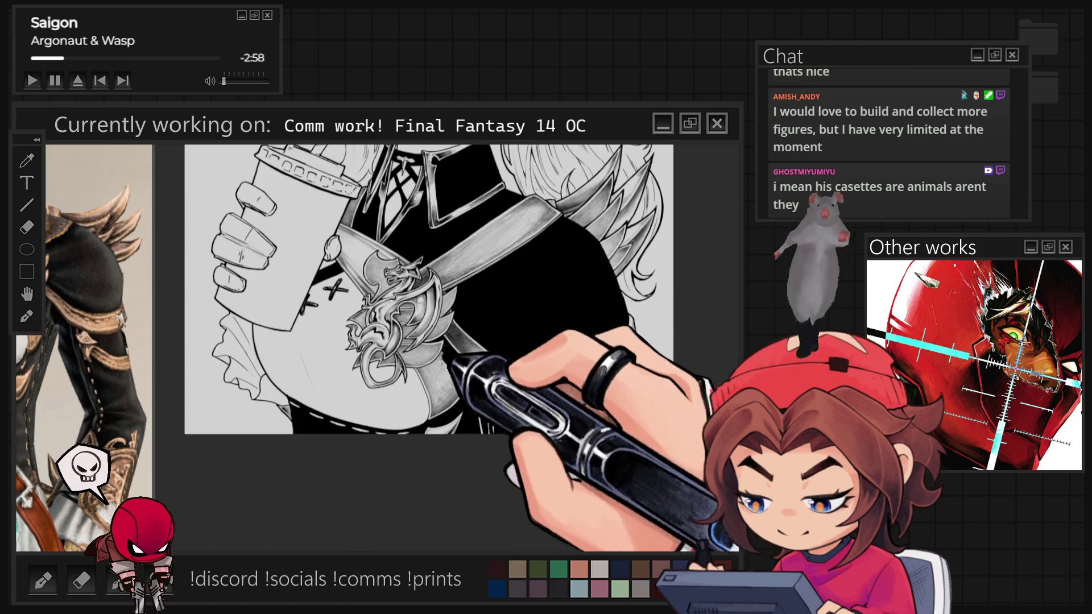
{"action": "scroll", "coordinate": [446, 290], "scroll_direction": "down", "scroll_amount": 3}
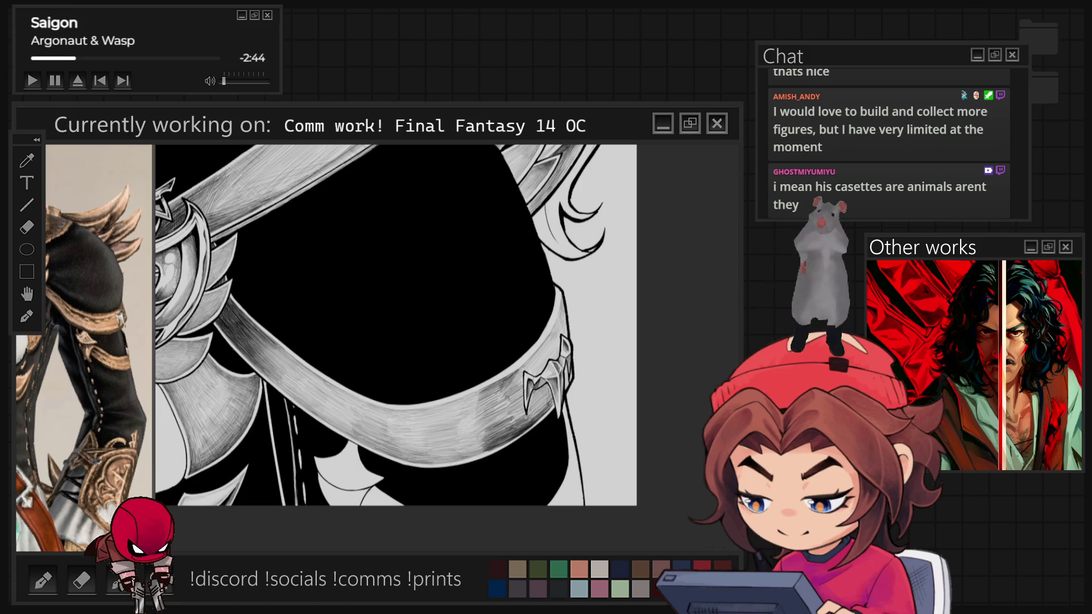
{"action": "scroll", "coordinate": [398, 347], "scroll_direction": "up", "scroll_amount": 2}
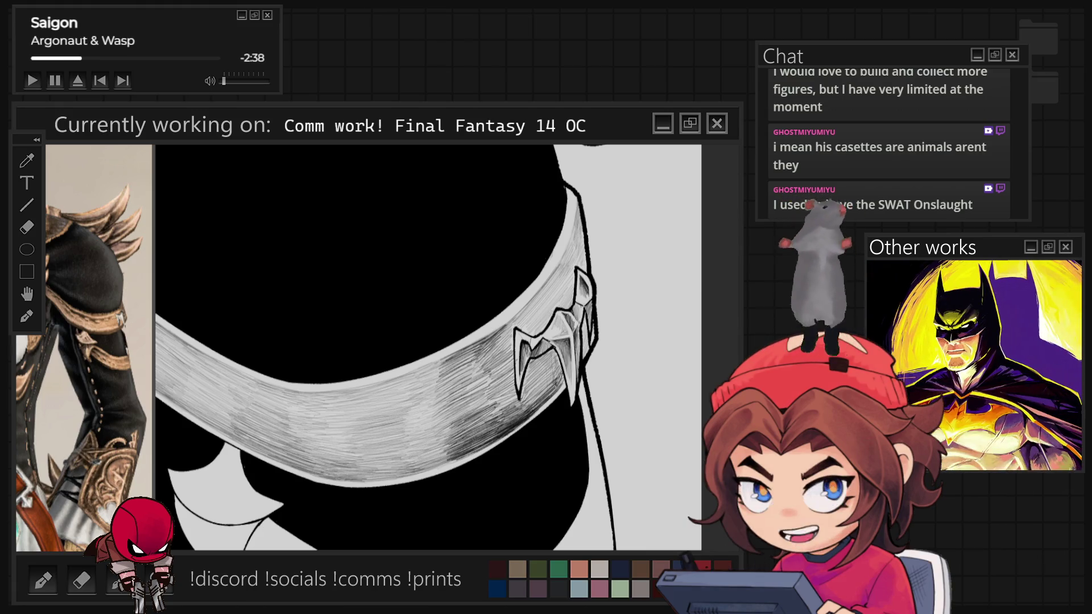
Darken the grey hatching on the band's lower curve up to the spiked clasp
{"action": "key", "text": "6"}
{"action": "key", "text": "6"}
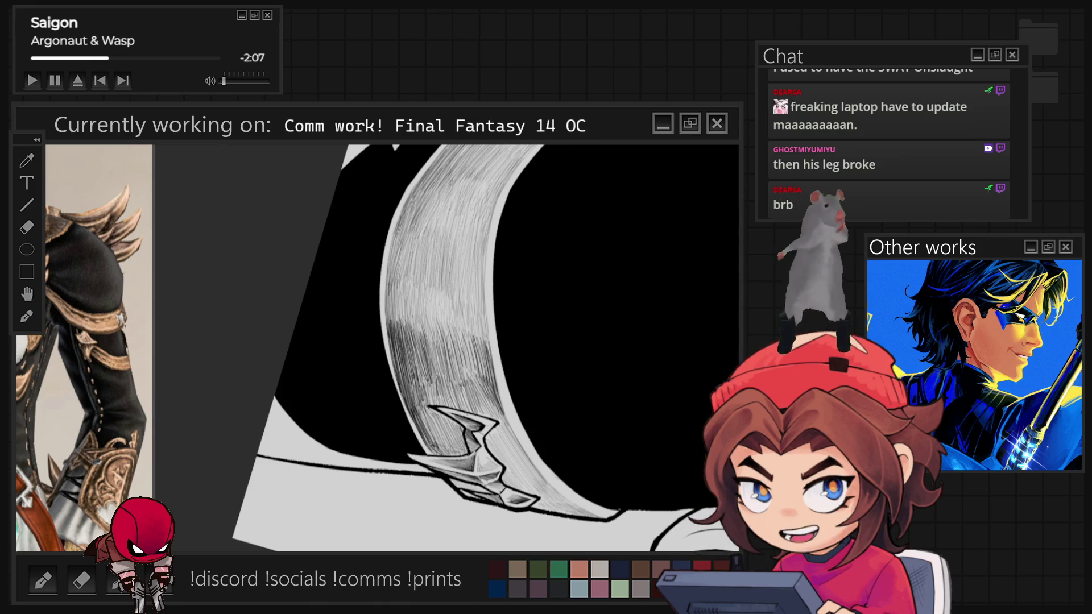
{"action": "key", "text": "-"}
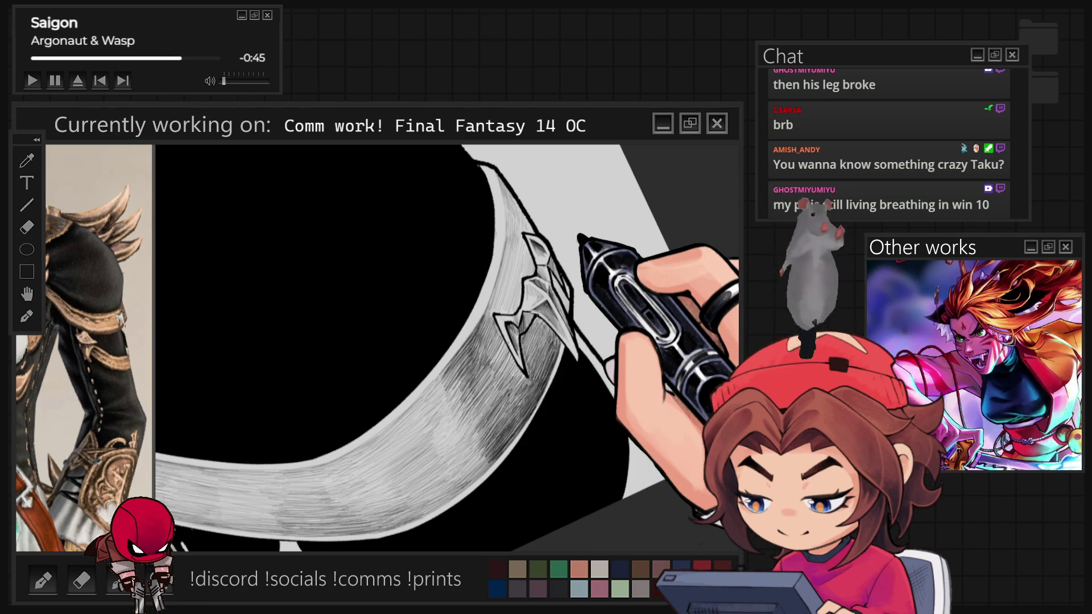
{"action": "scroll", "coordinate": [535, 506], "scroll_direction": "down", "scroll_amount": 6}
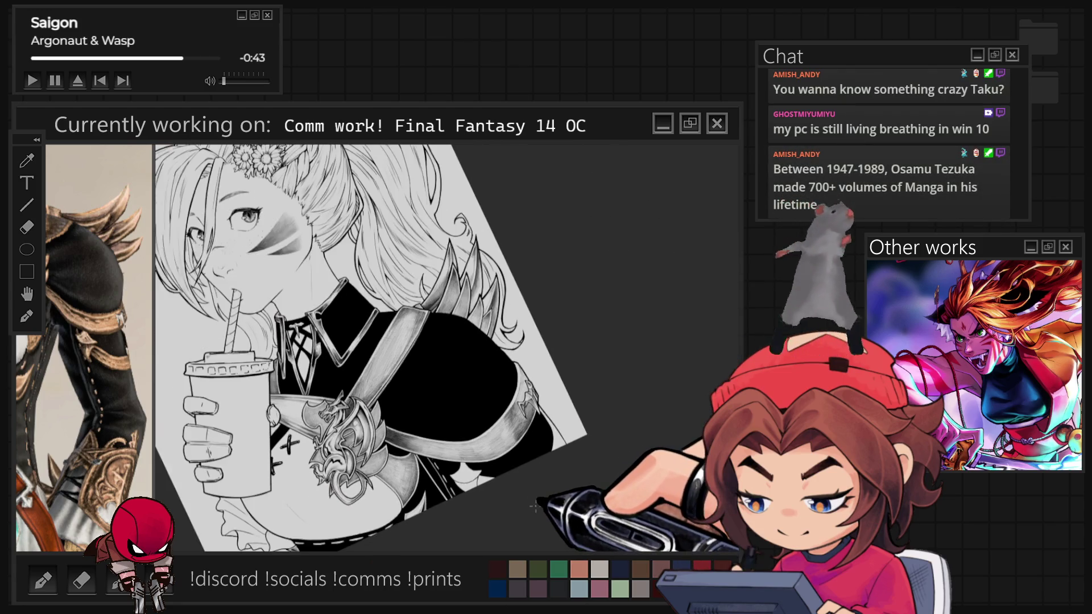
Zoom out from the strap close-up and reset to an upright full-page view of the commission
{"action": "scroll", "coordinate": [535, 507], "scroll_direction": "down", "scroll_amount": 1}
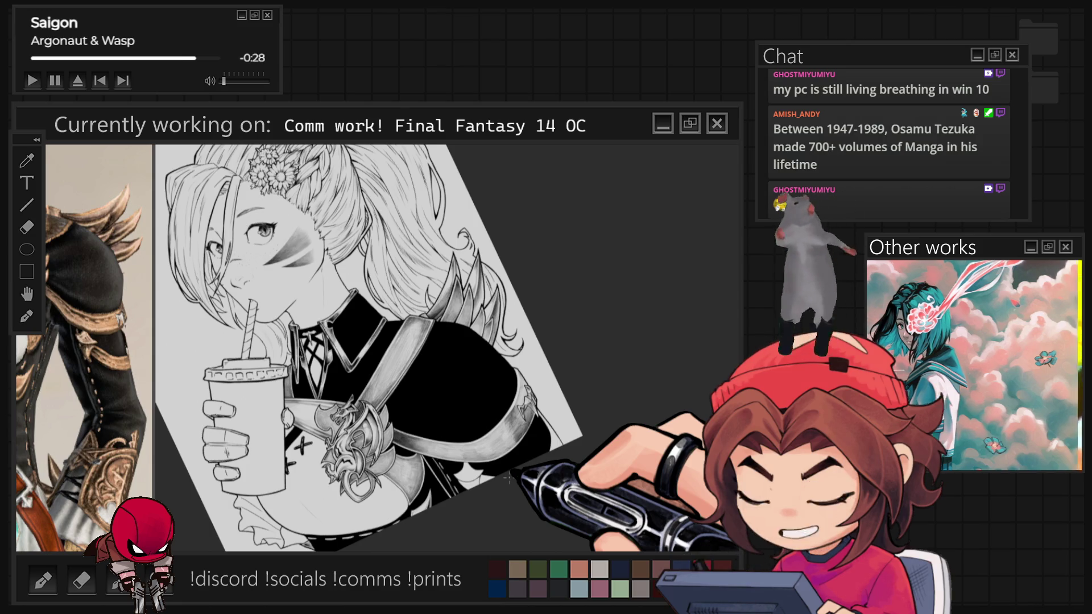
{"action": "scroll", "coordinate": [509, 480], "scroll_direction": "up", "scroll_amount": 1}
{"action": "scroll", "coordinate": [505, 478], "scroll_direction": "up", "scroll_amount": 5}
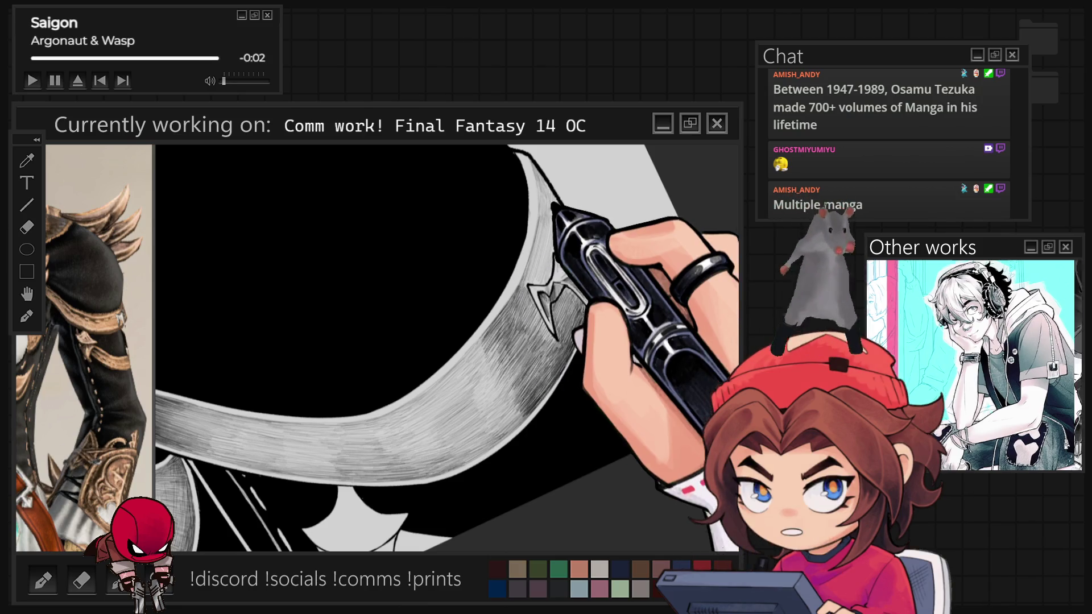
{"action": "scroll", "coordinate": [447, 348], "scroll_direction": "down", "scroll_amount": 5}
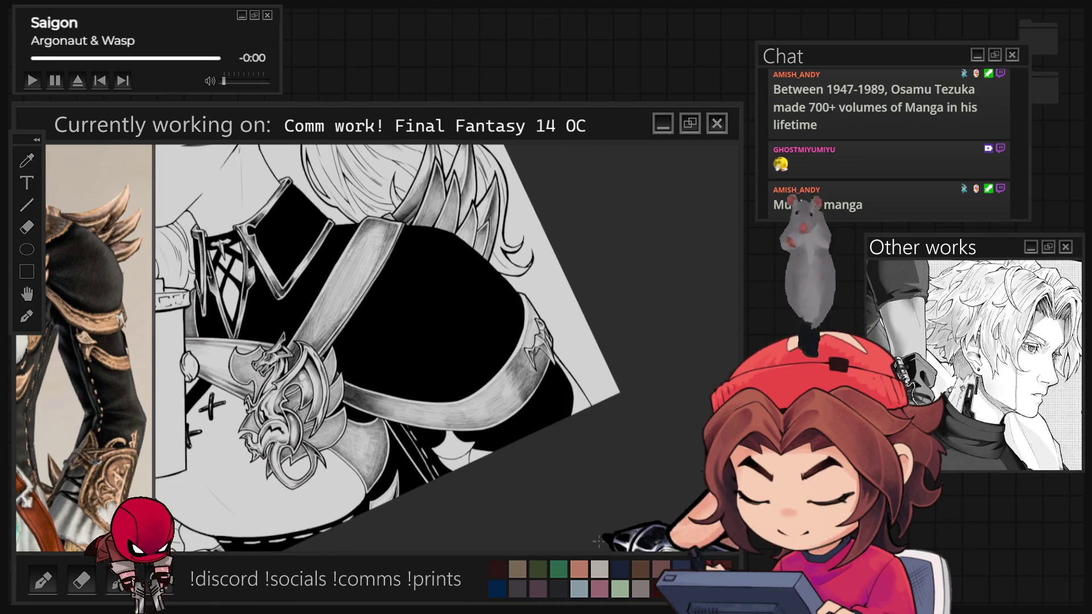
{"action": "scroll", "coordinate": [386, 347], "scroll_direction": "up", "scroll_amount": 3}
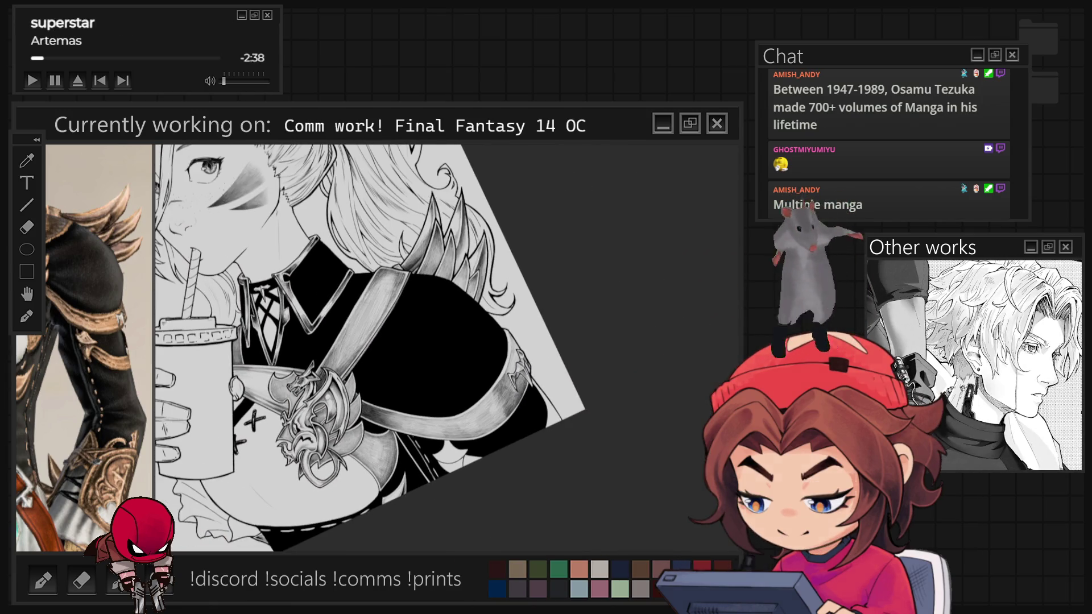
{"action": "key", "text": "ctrl+0"}
{"action": "scroll", "coordinate": [399, 341], "scroll_direction": "up", "scroll_amount": 3}
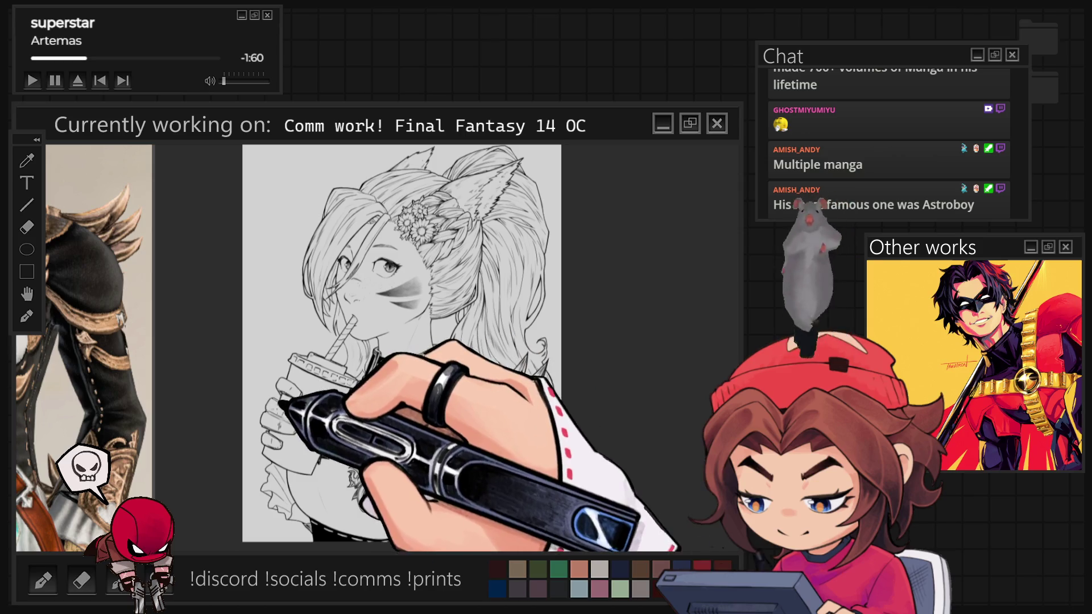
Zoom in close on the grey-hatched curved band across the black sleeve
{"action": "scroll", "coordinate": [401, 341], "scroll_direction": "up", "scroll_amount": 2}
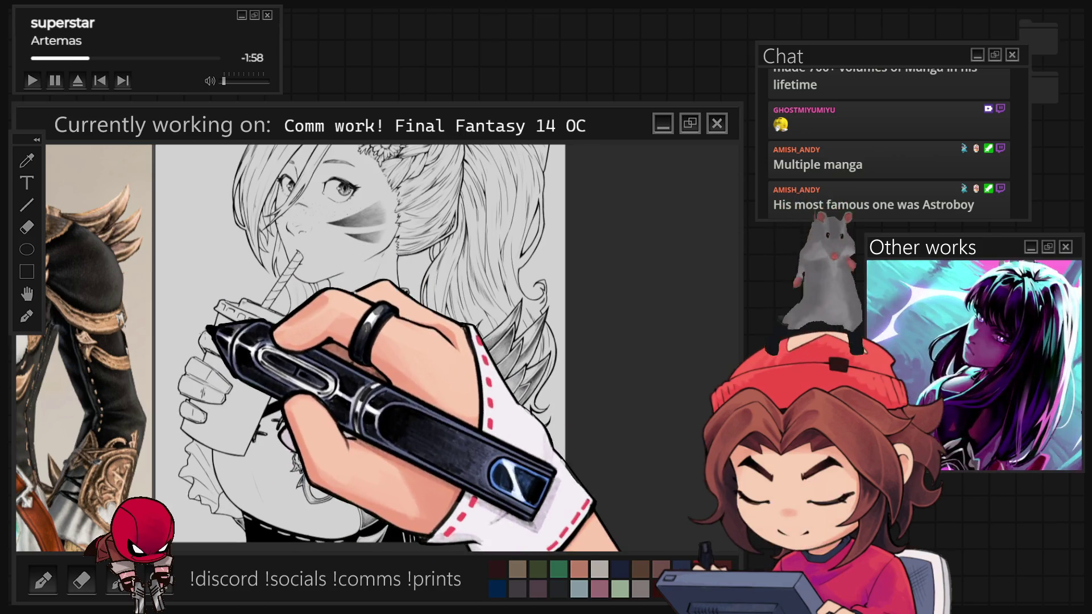
{"action": "scroll", "coordinate": [483, 531], "scroll_direction": "up", "scroll_amount": 5}
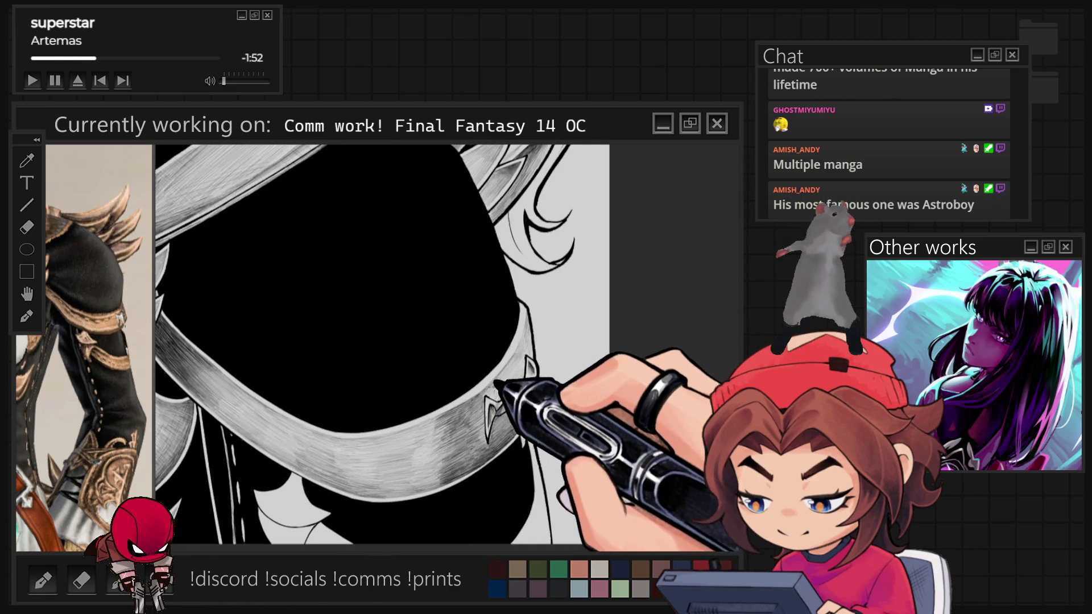
Angle the view around the hood and hatch grey shading on the curved band
{"action": "left_click_drag", "start_coordinate": [390, 345], "coordinate": [409, 307]}
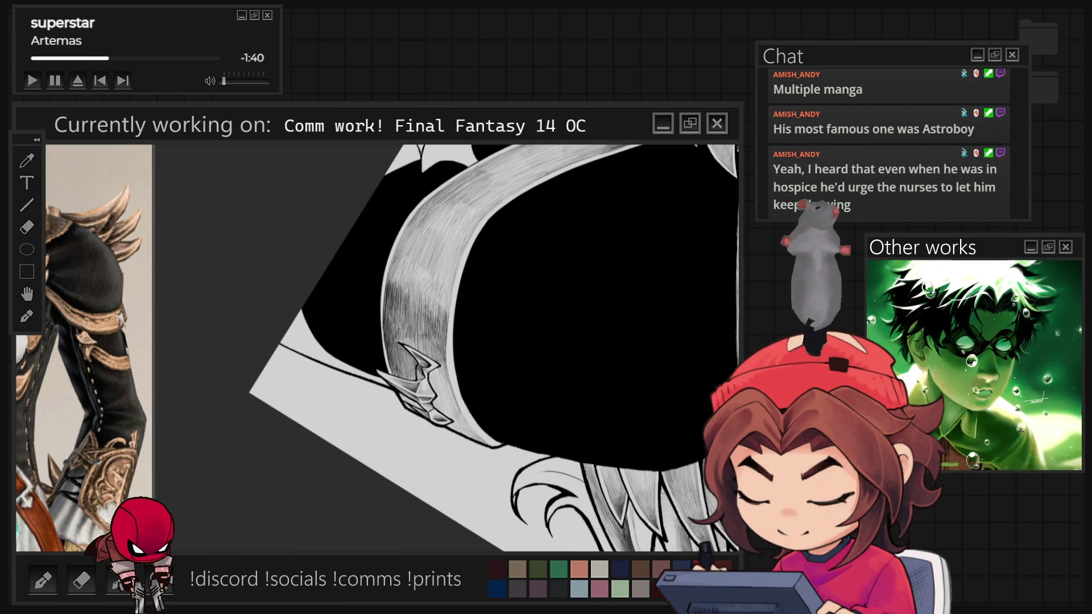
{"action": "left_click_drag", "start_coordinate": [447, 348], "coordinate": [410, 398]}
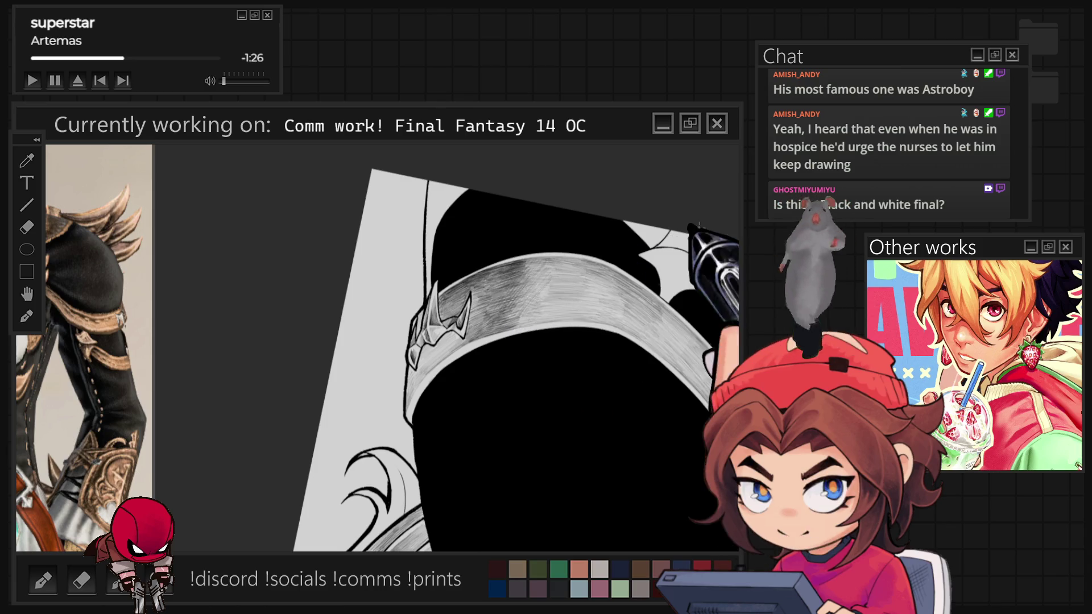
{"action": "key", "text": "ctrl+0"}
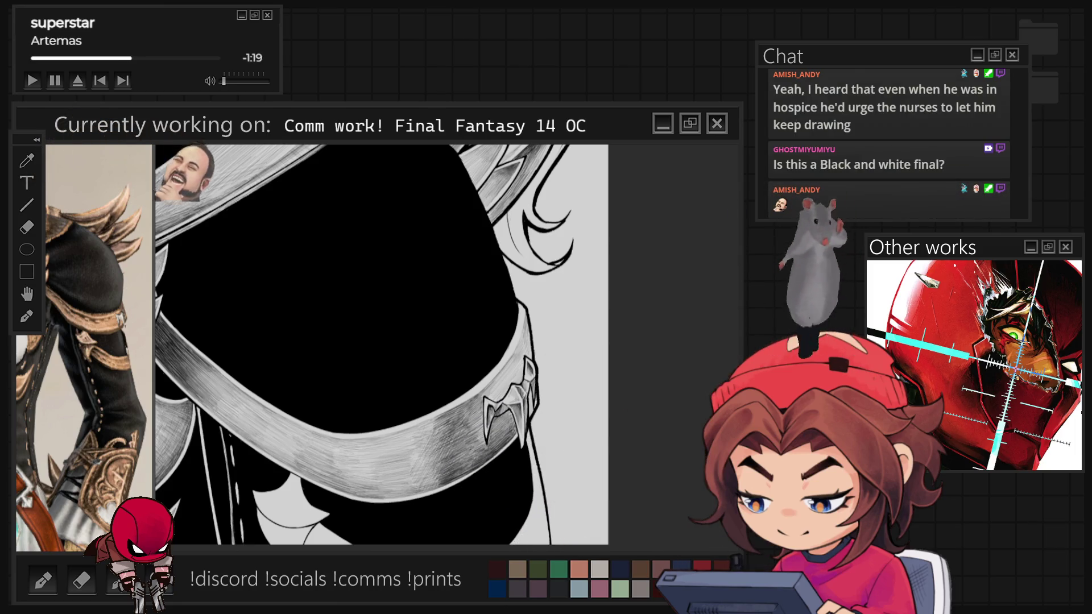
Build up more grey hatching on the strap across the bodice, then zoom out to the torso
{"action": "left_click_drag", "start_coordinate": [381, 341], "coordinate": [466, 318]}
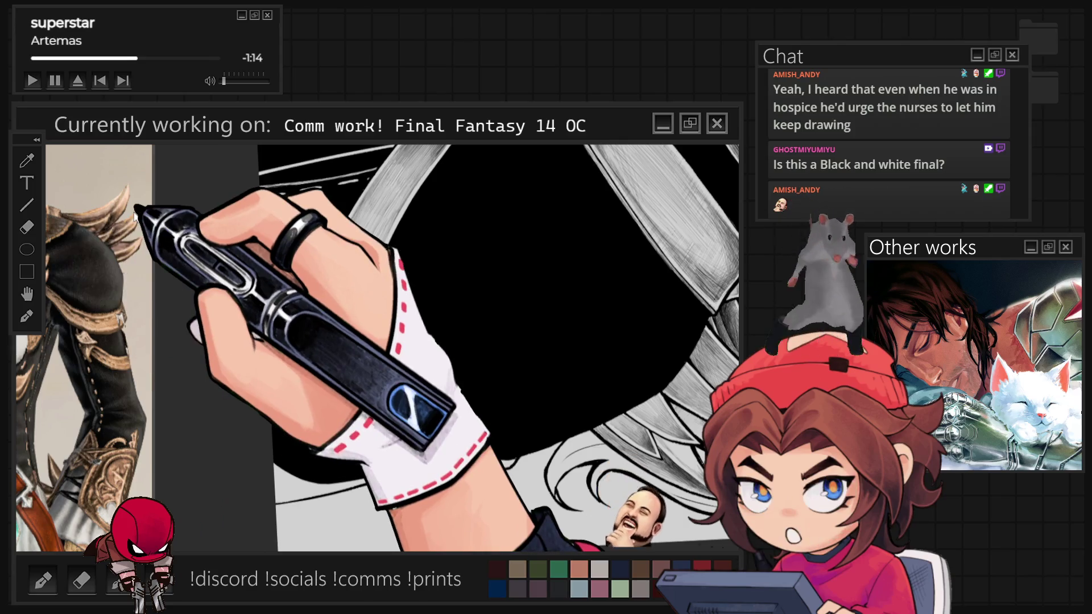
{"action": "scroll", "coordinate": [415, 362], "scroll_direction": "down", "scroll_amount": 5}
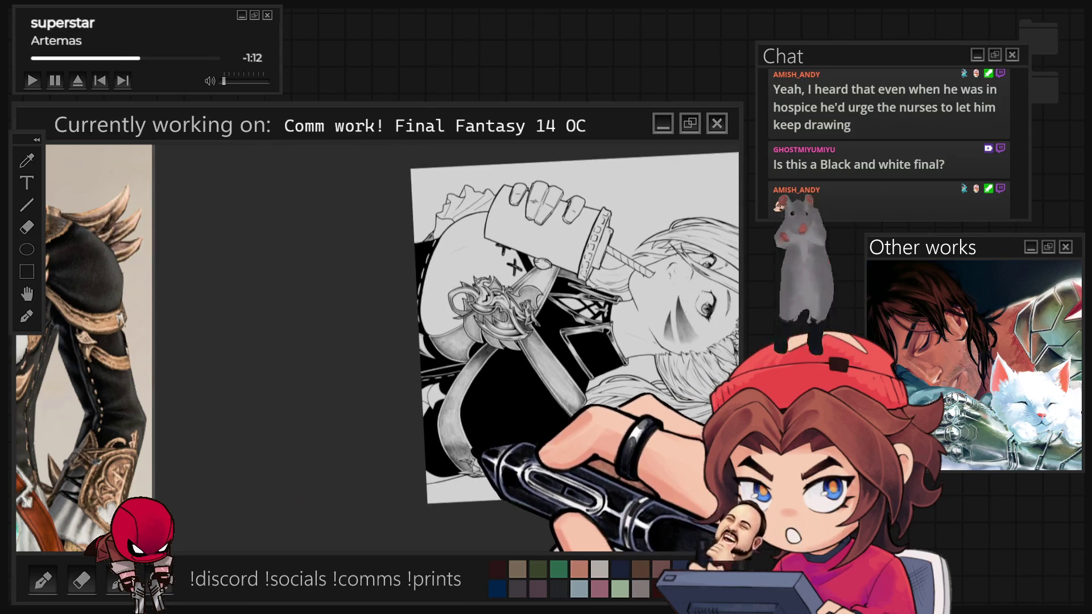
{"action": "scroll", "coordinate": [415, 362], "scroll_direction": "down", "scroll_amount": 2}
{"action": "scroll", "coordinate": [414, 362], "scroll_direction": "up", "scroll_amount": 2}
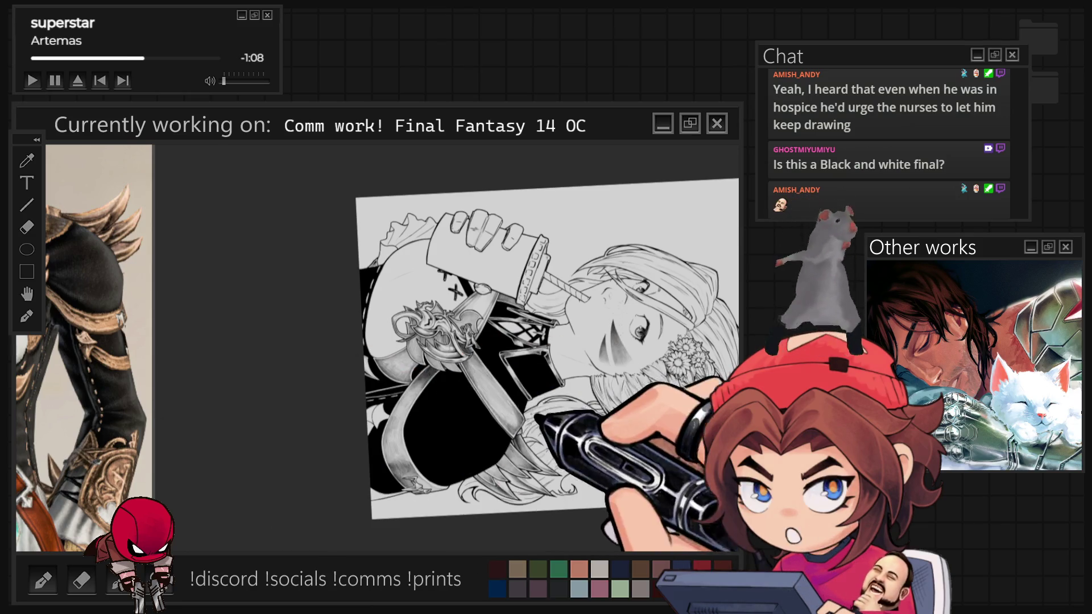
{"action": "scroll", "coordinate": [467, 521], "scroll_direction": "up", "scroll_amount": 2}
{"action": "scroll", "coordinate": [467, 521], "scroll_direction": "up", "scroll_amount": 5}
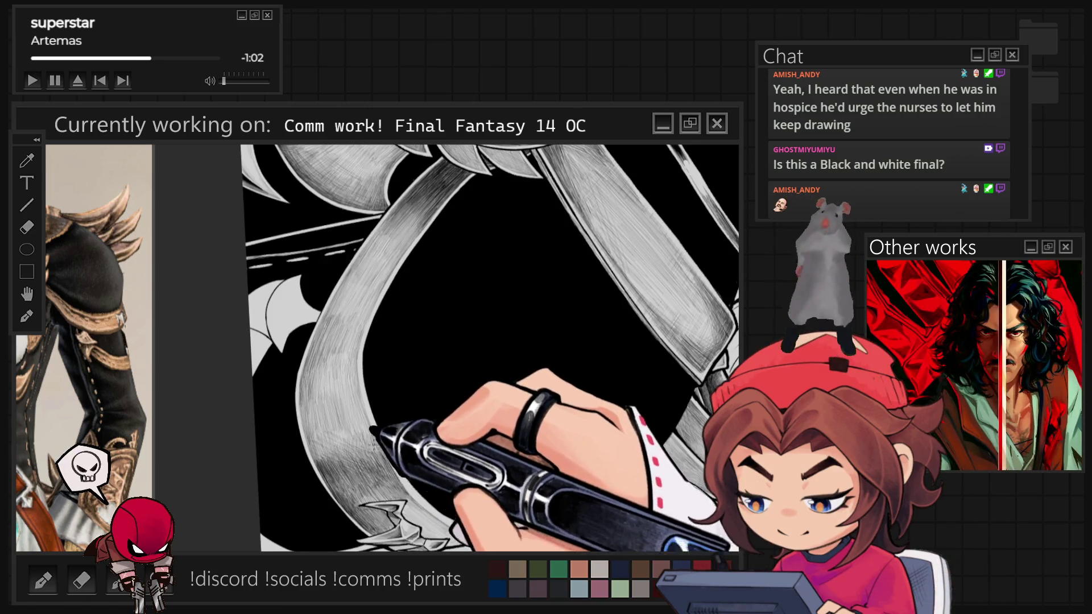
{"action": "scroll", "coordinate": [447, 348], "scroll_direction": "up", "scroll_amount": 2}
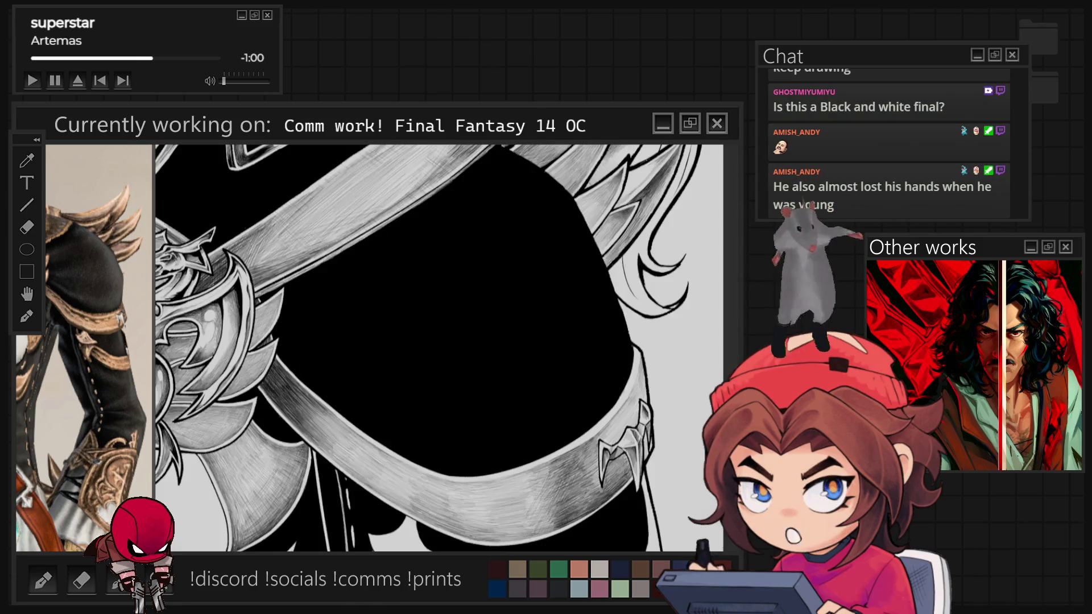
{"action": "scroll", "coordinate": [614, 542], "scroll_direction": "down", "scroll_amount": 10}
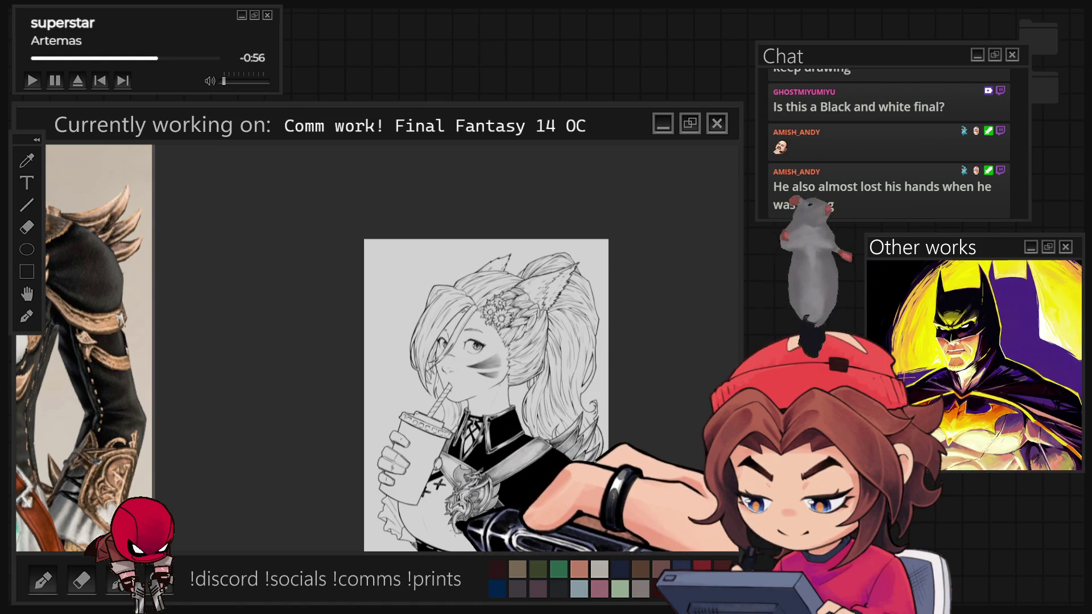
{"action": "scroll", "coordinate": [418, 348], "scroll_direction": "up", "scroll_amount": 10}
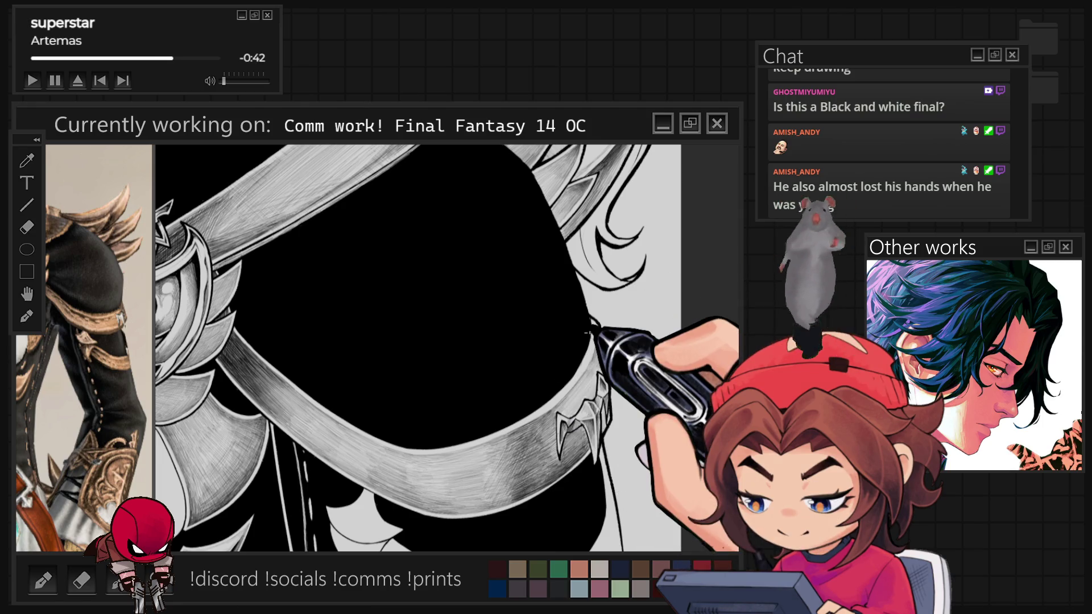
{"action": "key", "text": "ctrl+minus"}
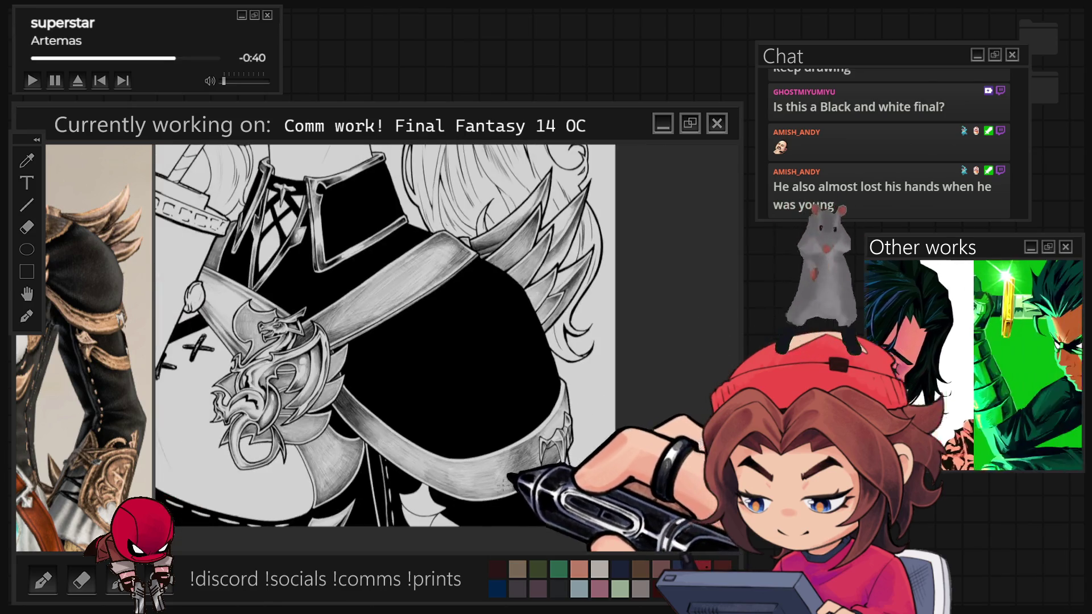
Zoom in close on the shoulder armour band and rotate the canvas to angle it
{"action": "scroll", "coordinate": [364, 336], "scroll_direction": "up", "scroll_amount": 3}
{"action": "key", "text": "ctrl+plus"}
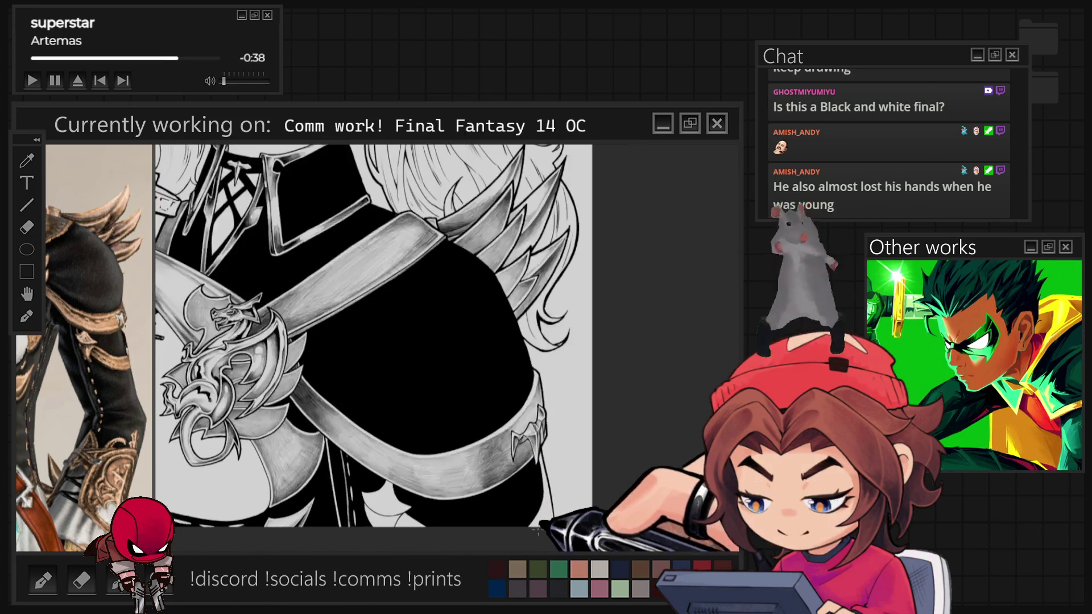
{"action": "key", "text": "ctrl+plus"}
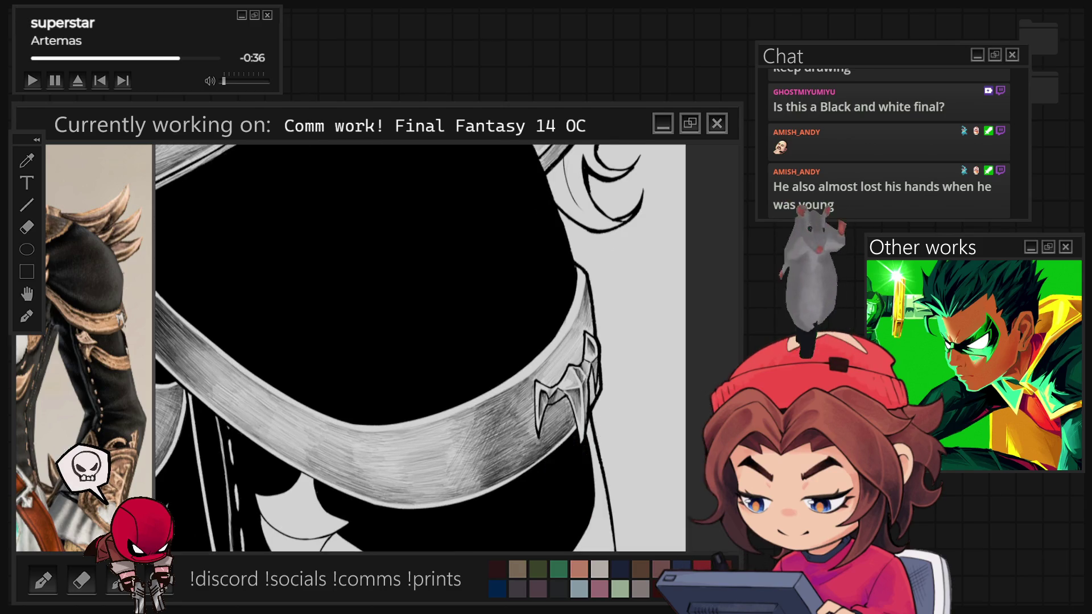
{"action": "key", "text": "ctrl+minus"}
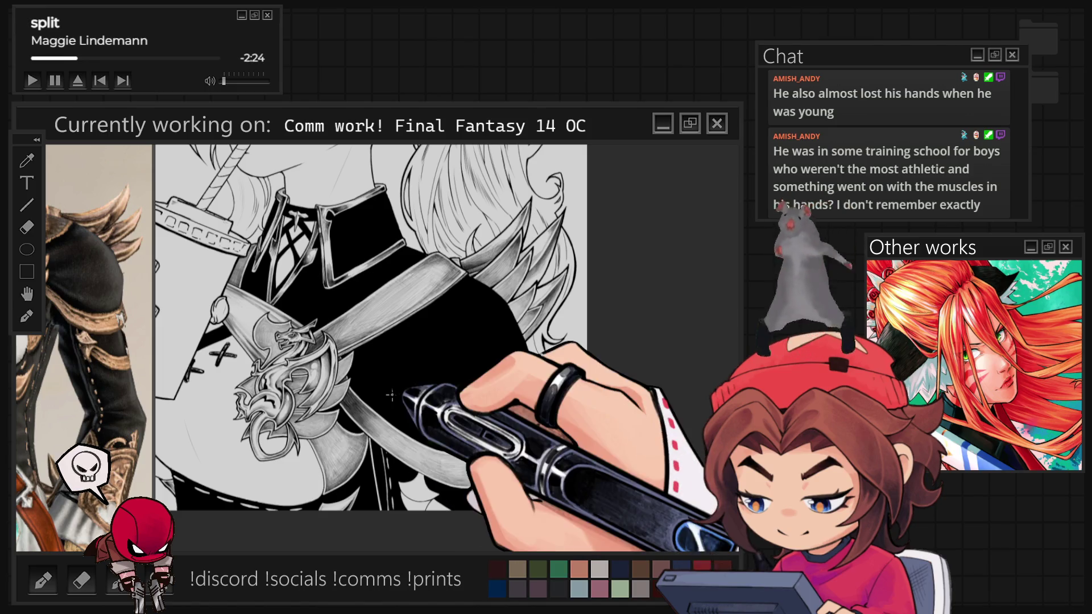
Zoom out to the full artwork, then back in on the curved strap band and claw ornament
{"action": "scroll", "coordinate": [391, 394], "scroll_direction": "down", "scroll_amount": 5}
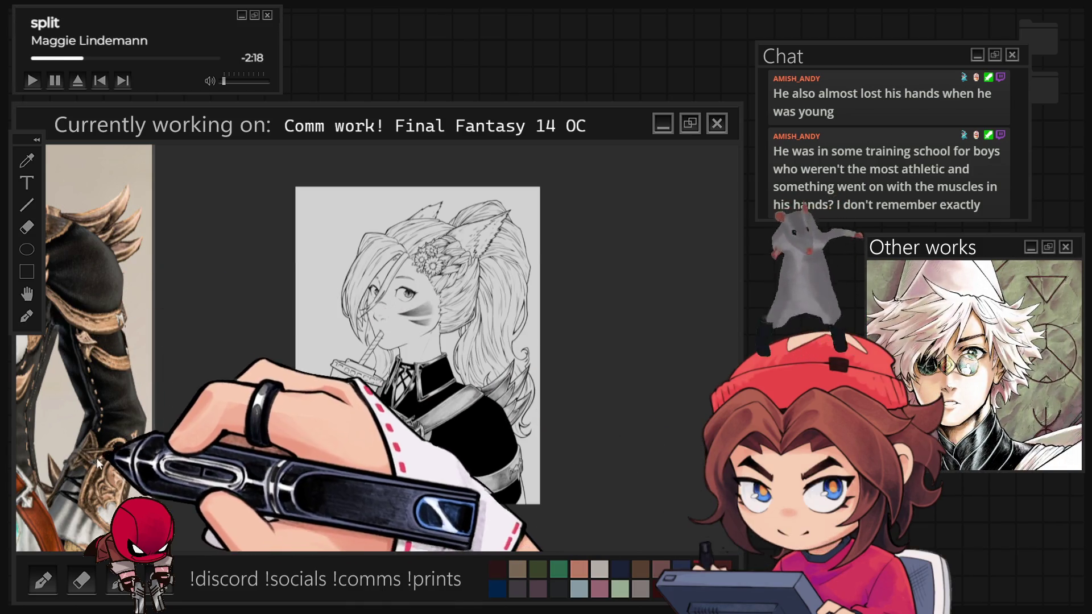
{"action": "scroll", "coordinate": [474, 512], "scroll_direction": "up", "scroll_amount": 4}
{"action": "scroll", "coordinate": [482, 527], "scroll_direction": "up", "scroll_amount": 2}
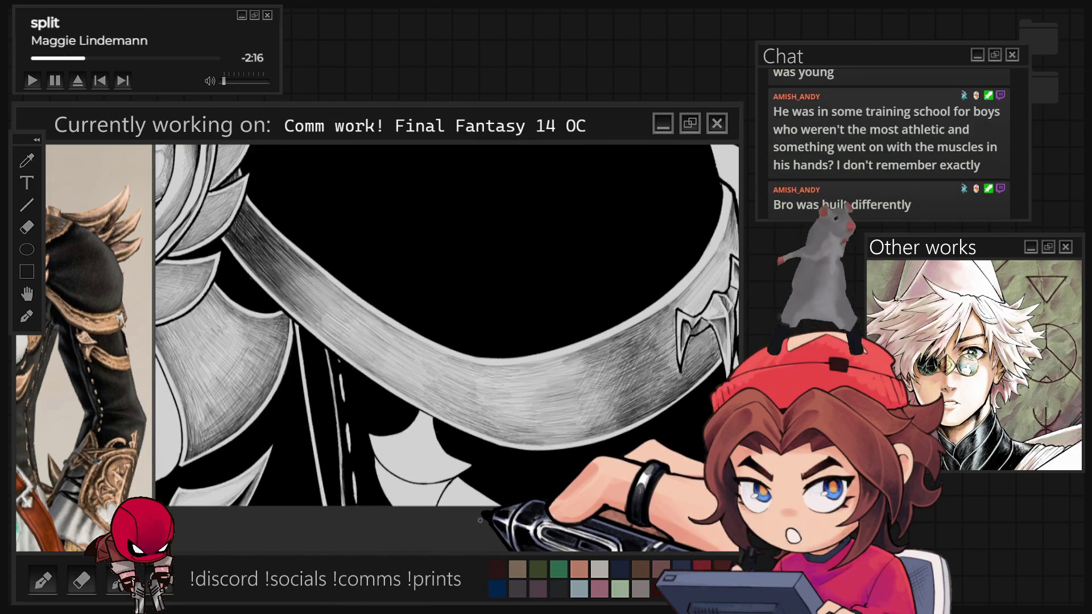
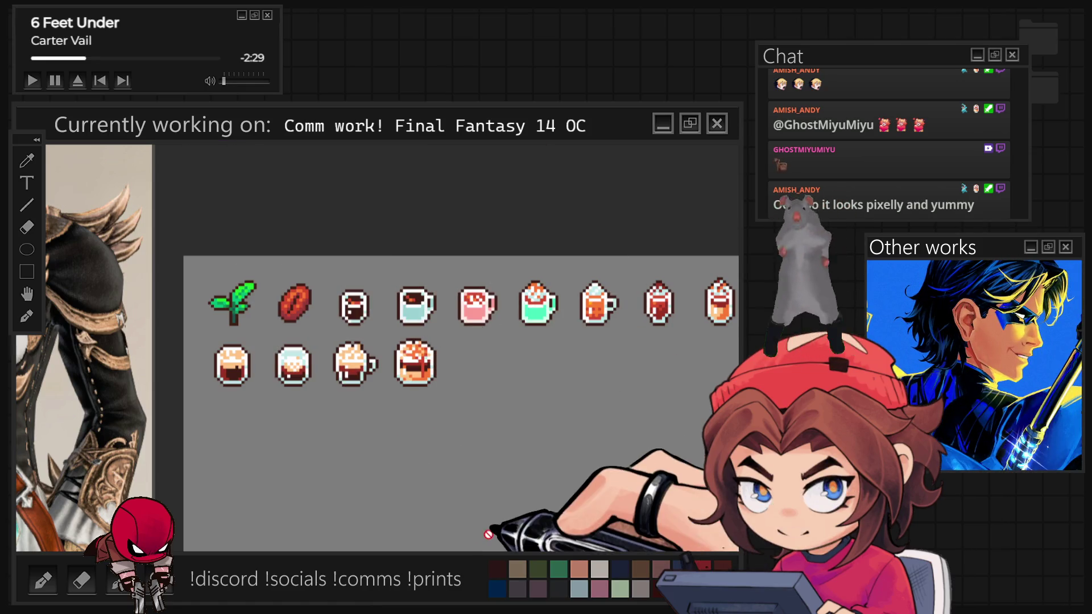
Fit the character commission page to the window, then zoom into the shoulder sash and buckle
{"action": "scroll", "coordinate": [373, 421], "scroll_direction": "up", "scroll_amount": 1}
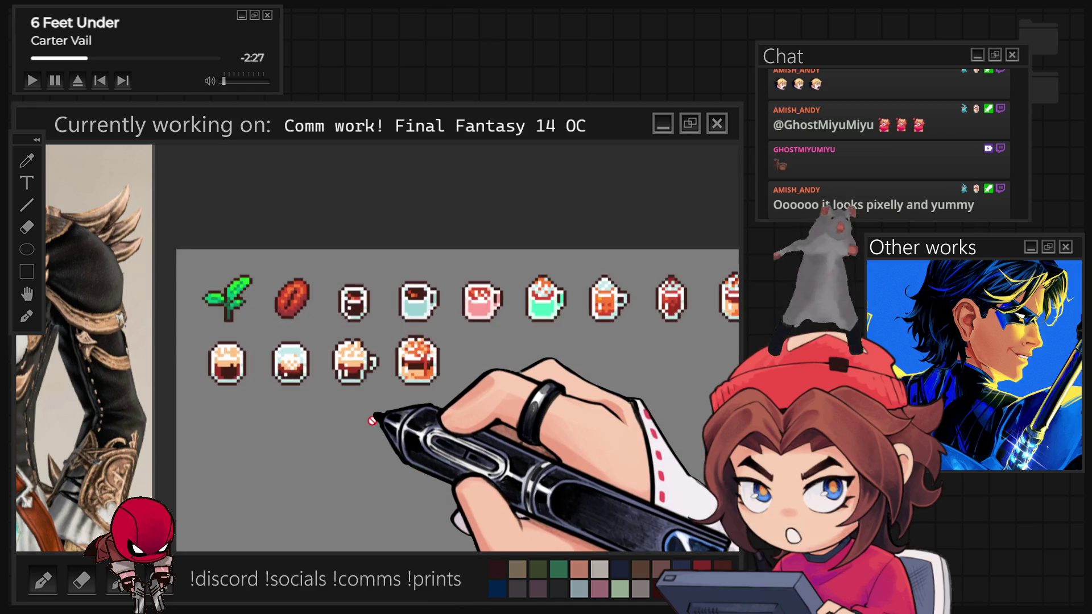
{"action": "scroll", "coordinate": [284, 370], "scroll_direction": "down", "scroll_amount": 1}
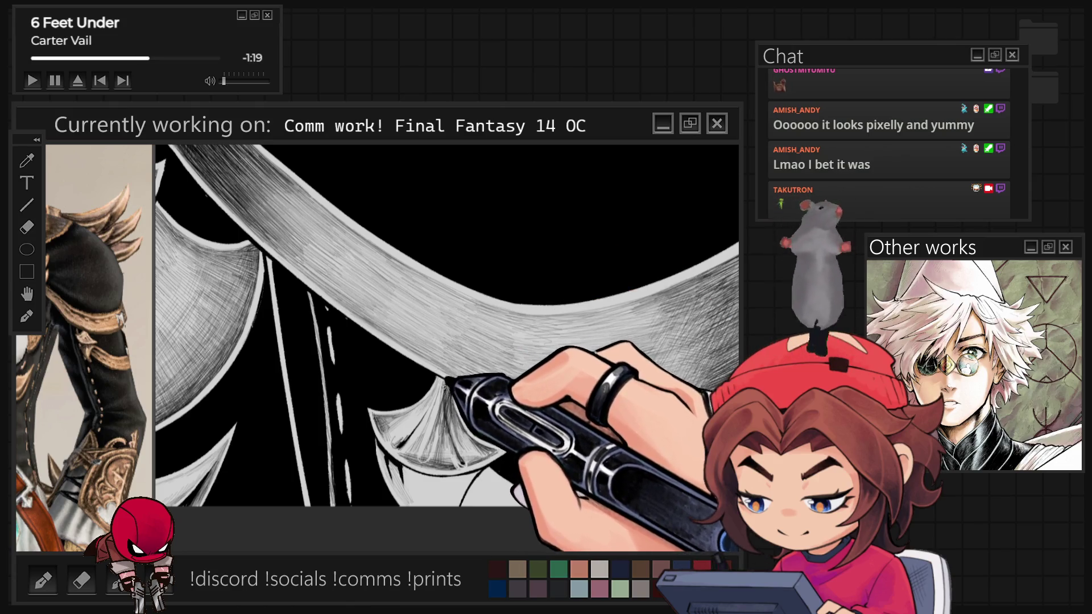
{"action": "key", "text": "ctrl+0"}
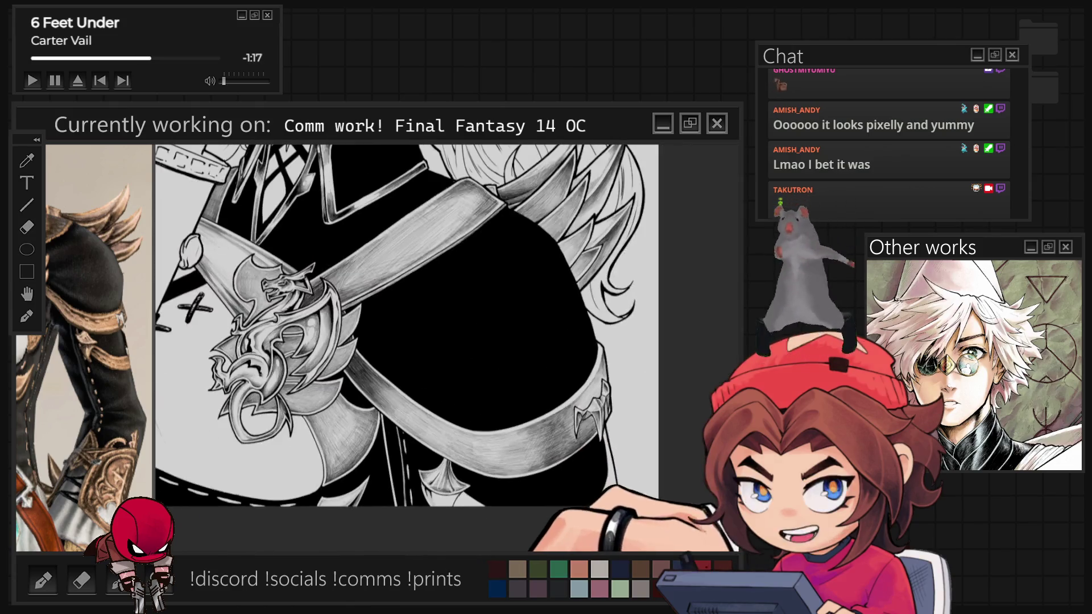
{"action": "scroll", "coordinate": [433, 421], "scroll_direction": "up", "scroll_amount": 10}
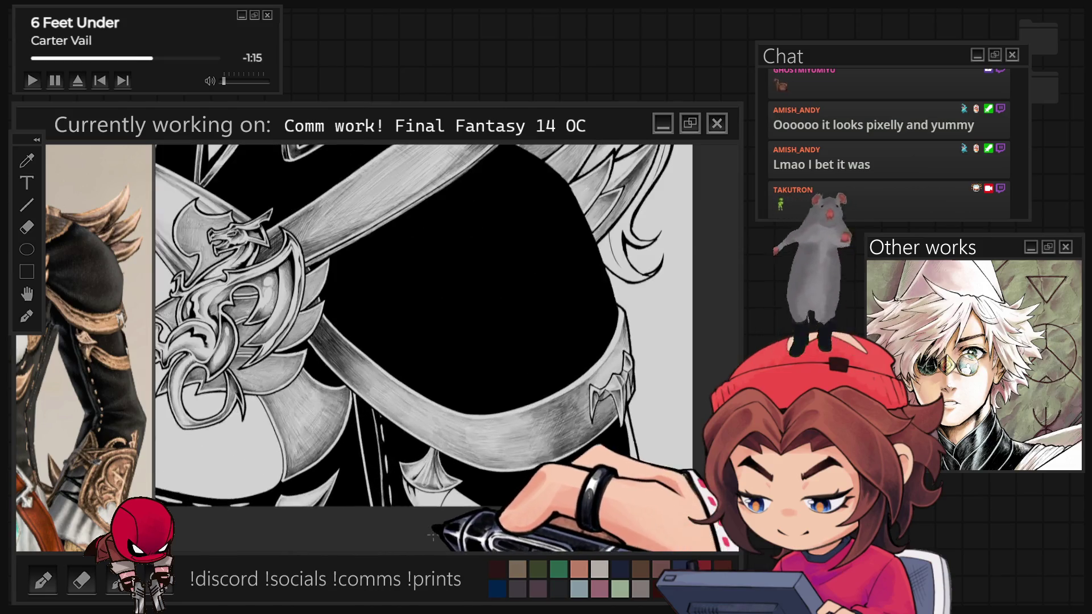